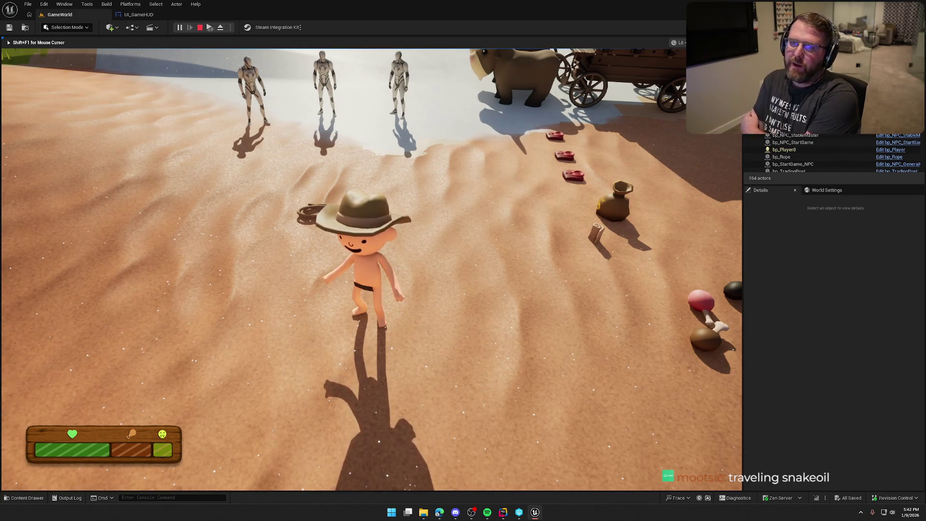
- Run the character toward the NPCs in GameWorld, then stop the play session
key("shift+s")
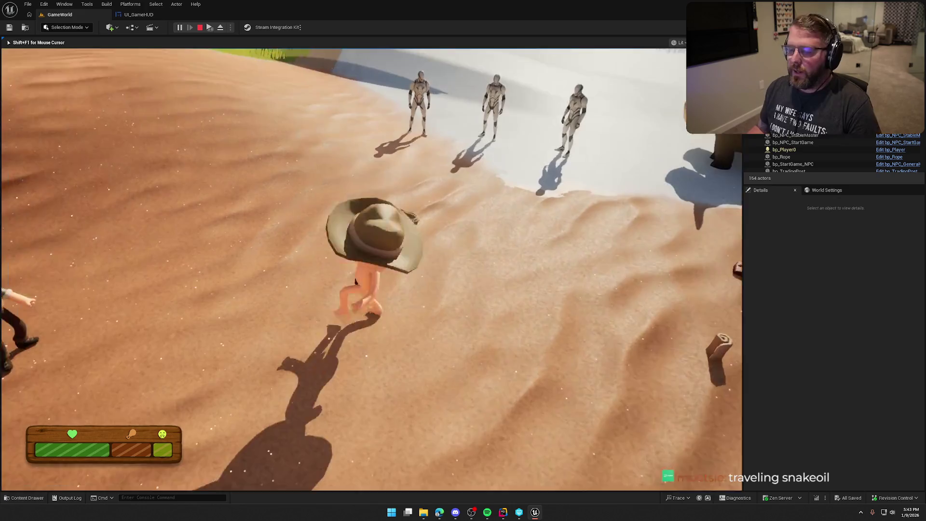
key("w")
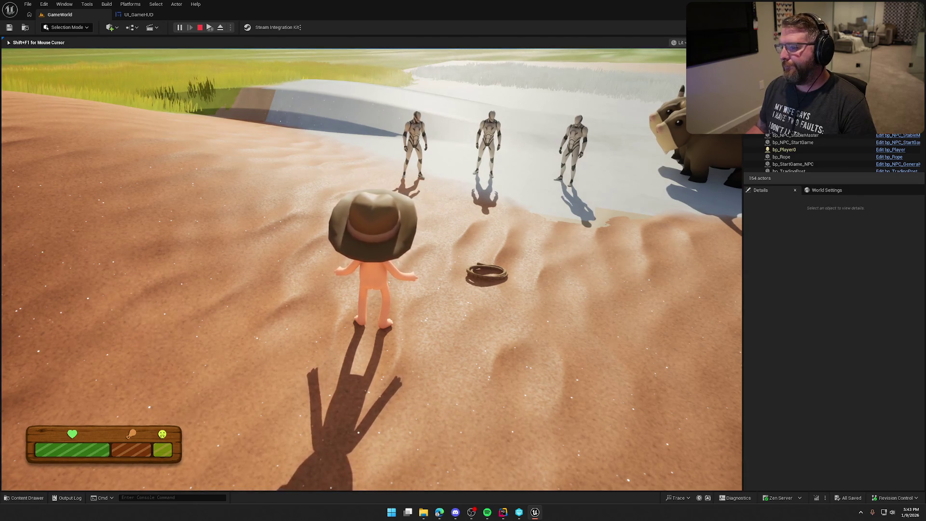
key("Escape")
- Launch Notion from the Windows search
key("super")
type("notion")
key("Return")
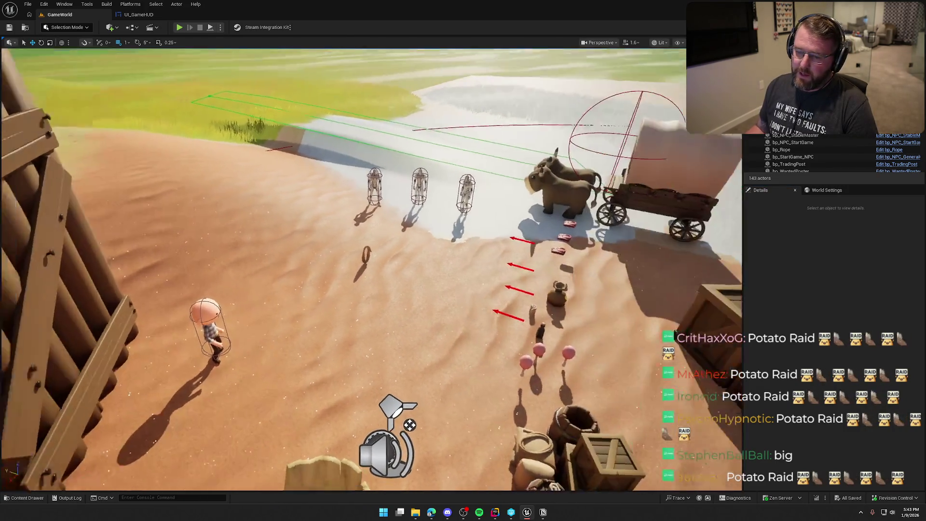
- Load the TrailMap level from the Content Drawer's Maps folder, then end its play session
key("ctrl+space")
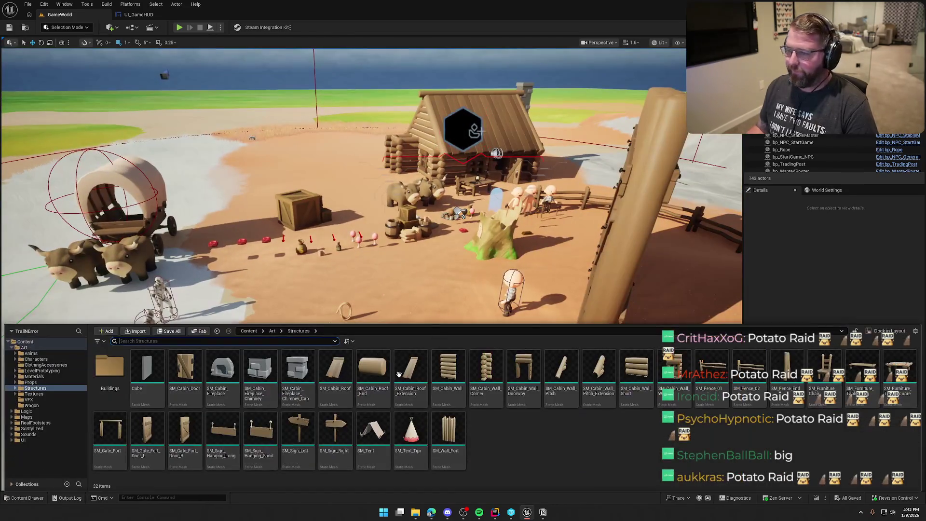
left_click(27, 417)
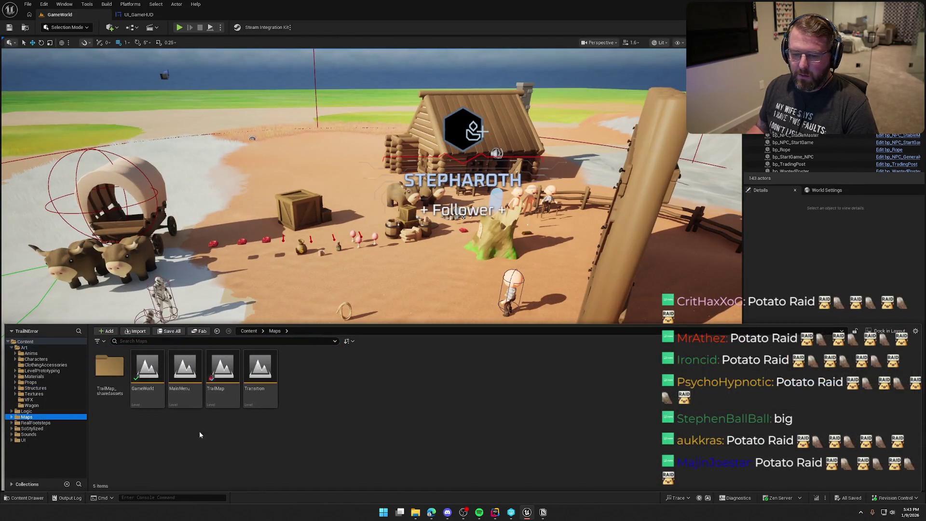
double_click(222, 371)
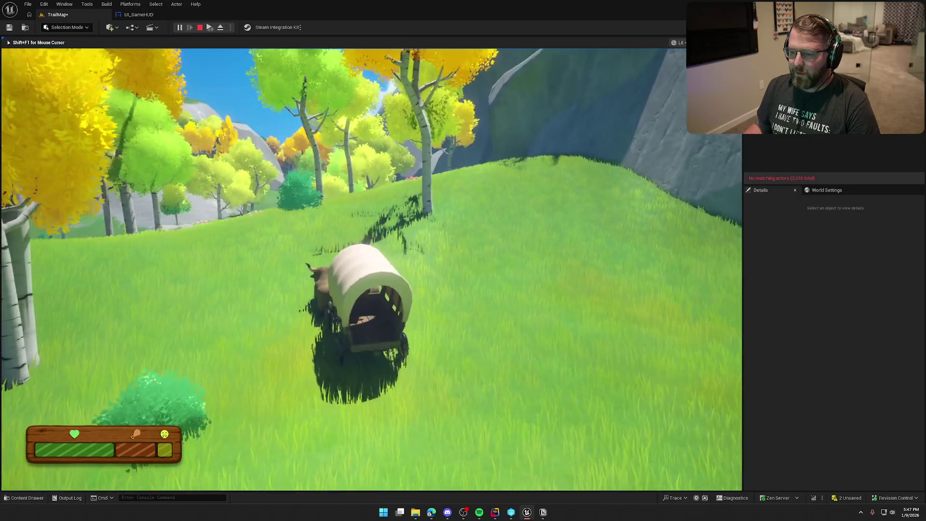
key("Escape")
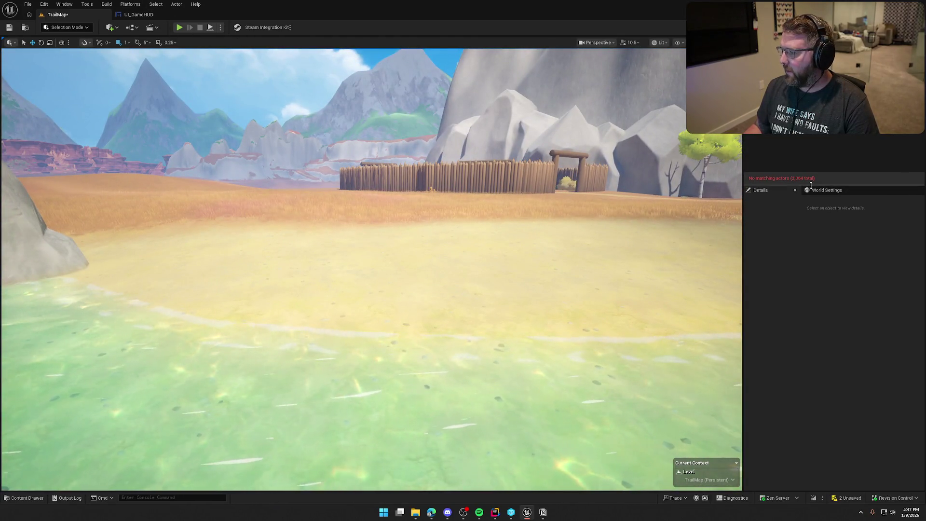
- Set TrailMap's GameMode Override to GM_TestMode in World Settings and start playing with Alt+P
left_click(823, 190)
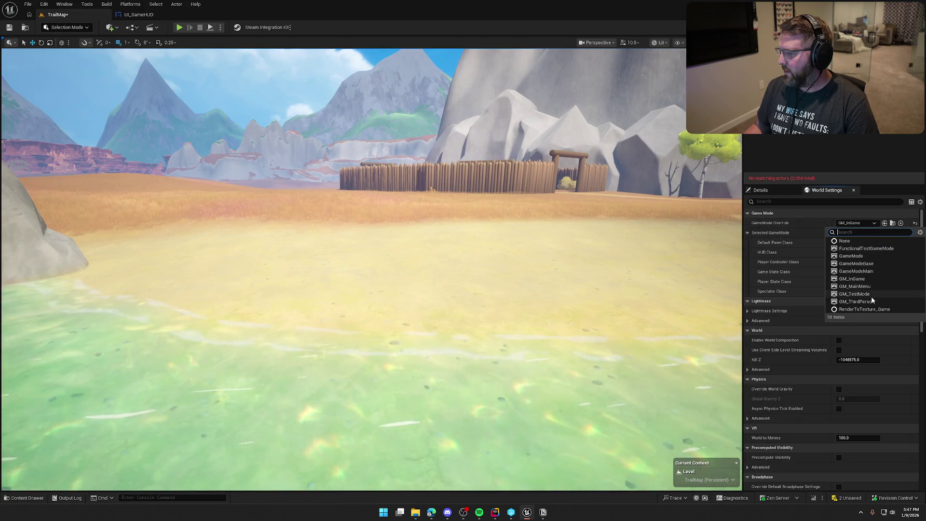
left_click(858, 297)
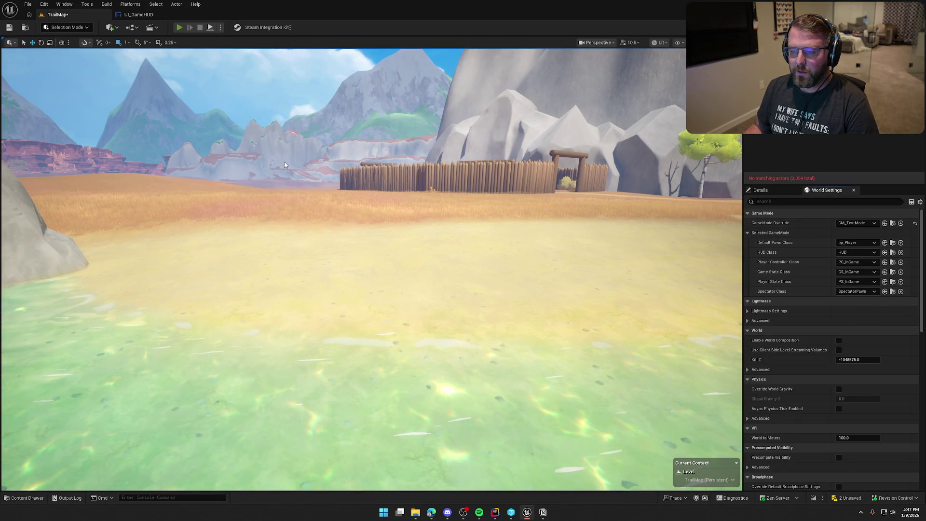
key("alt+p")
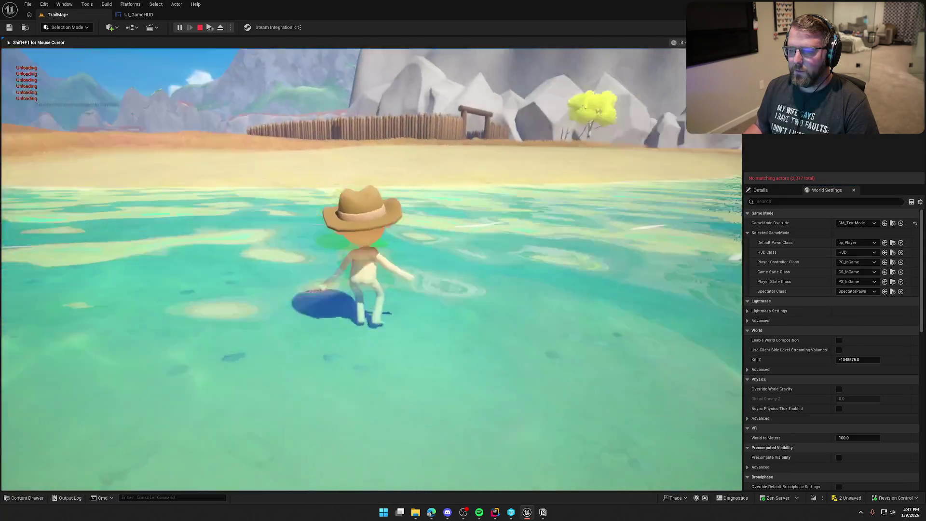
- Run the character out of the lake, across the beach and grasslands to the wagon
key("w")
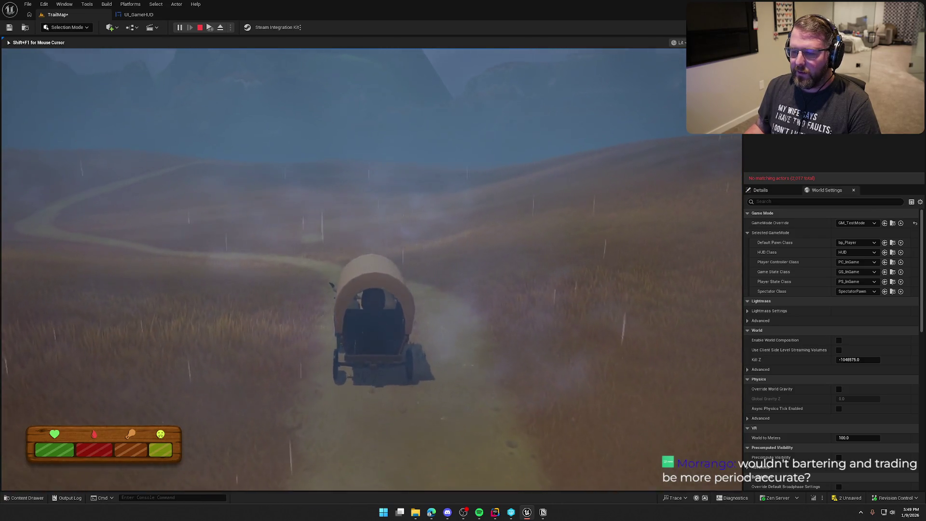
key("shift+w")
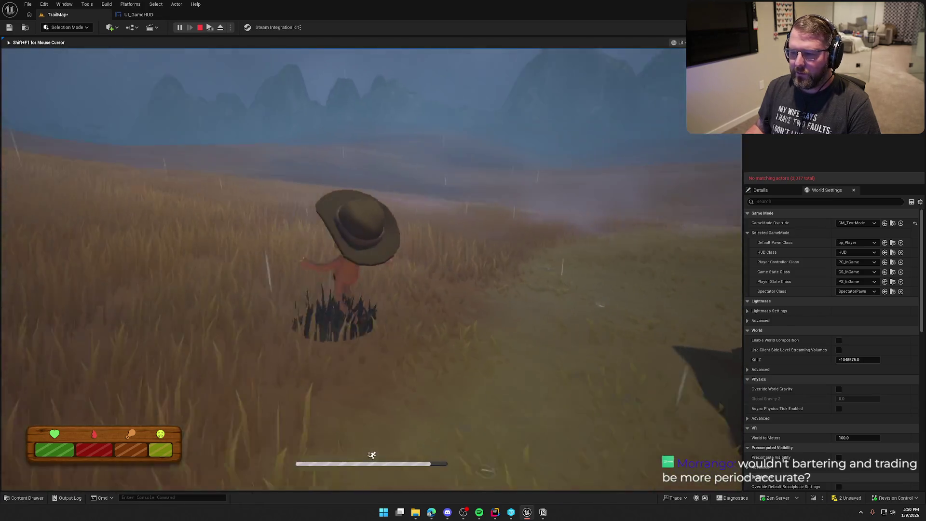
- Walk the character back and forth through the grass beside the wagon, swinging the camera around
key("s")
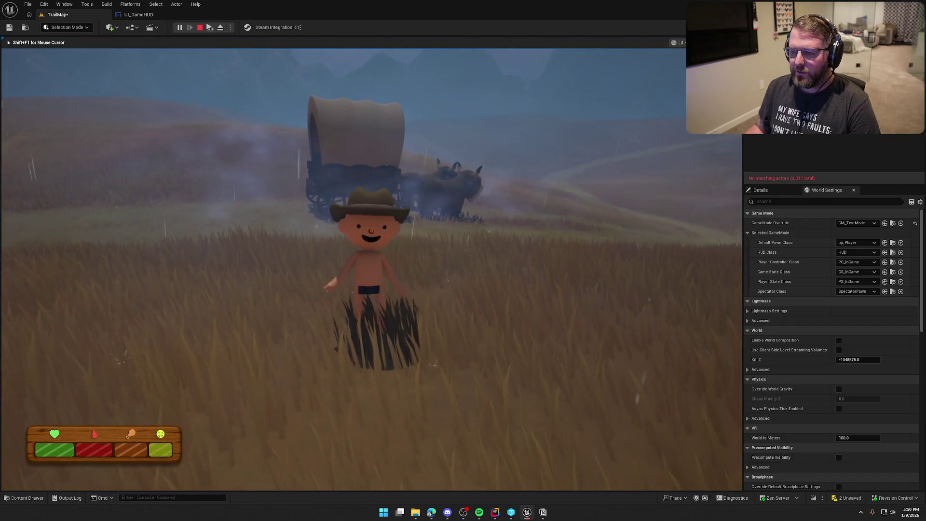
key("w")
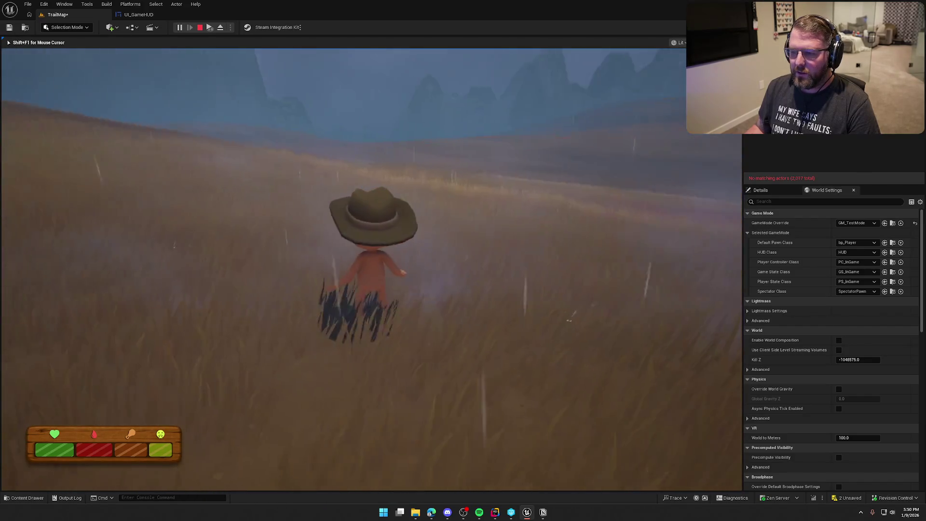
key("s")
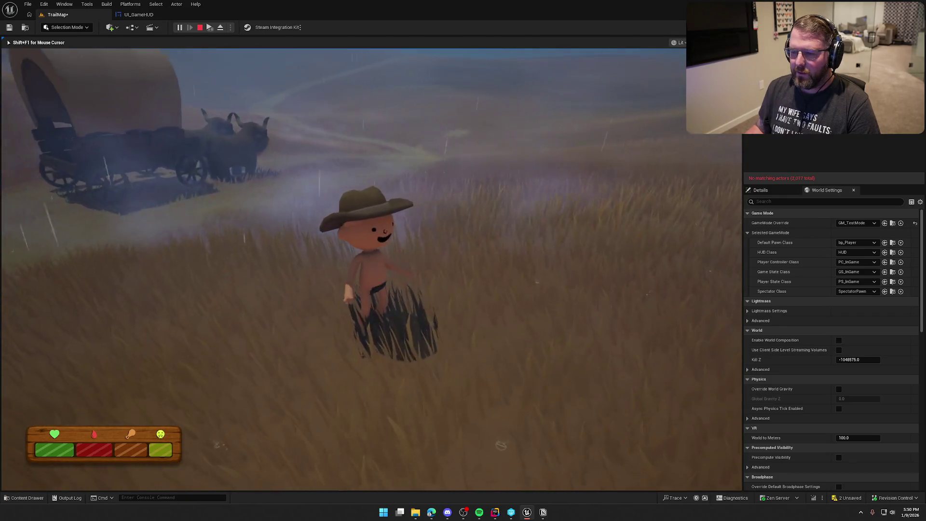
key("w")
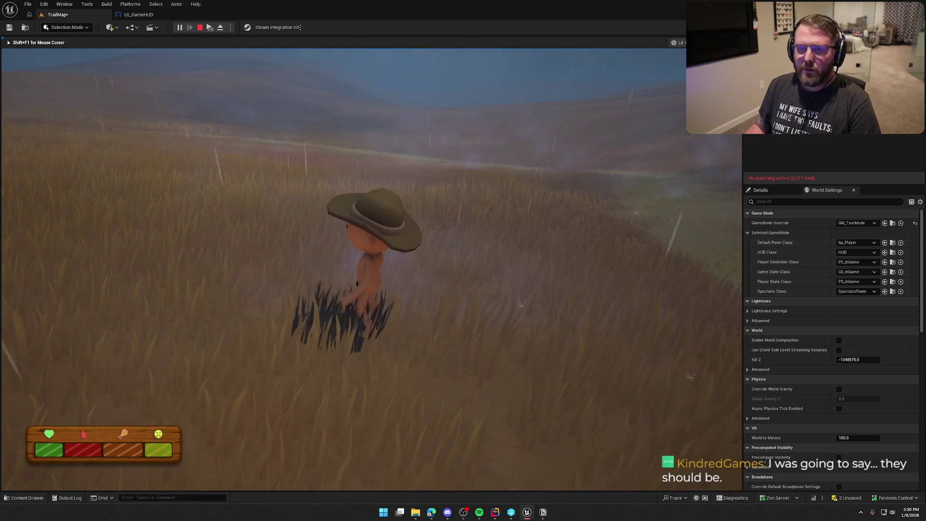
key("s")
key("w")
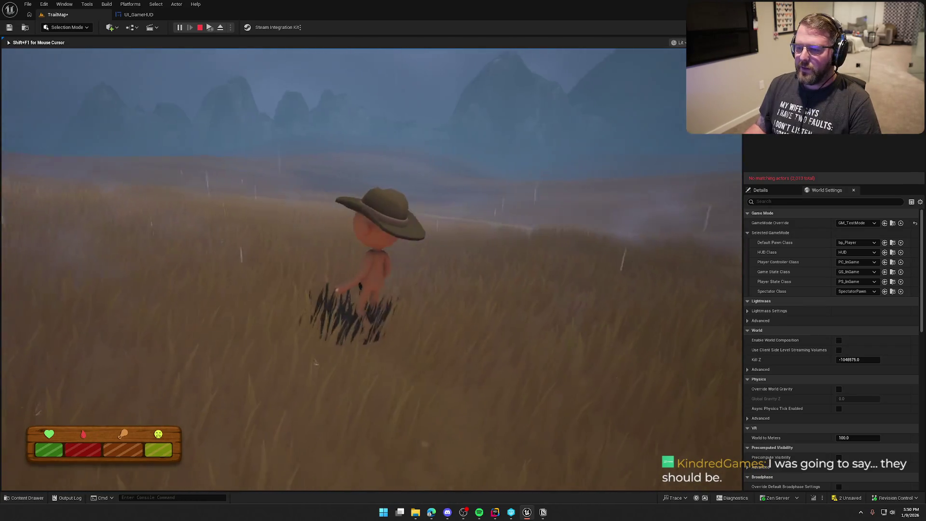
key("s")
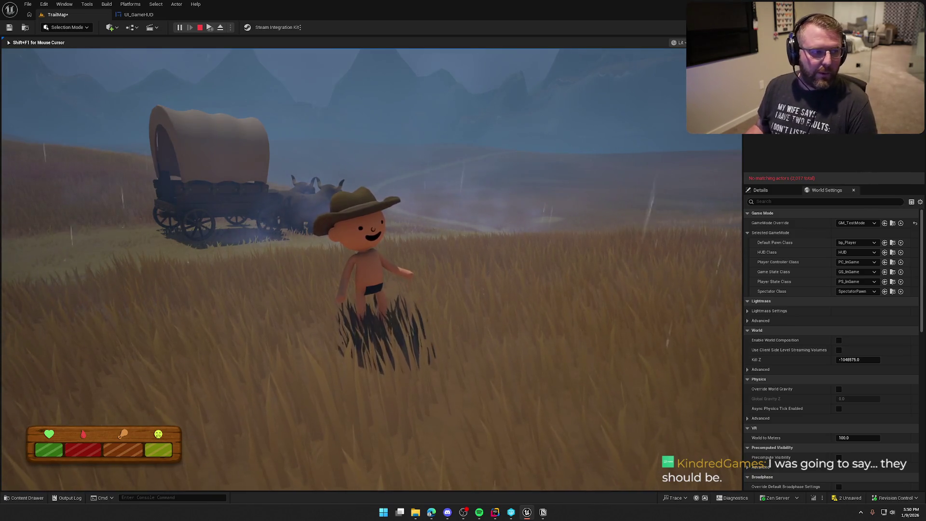
key("d")
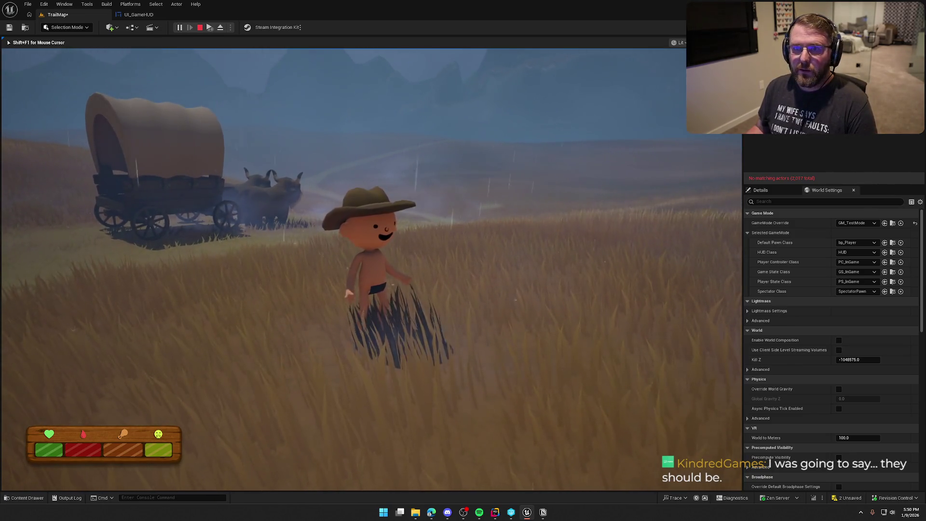
mouse_move(370, 261)
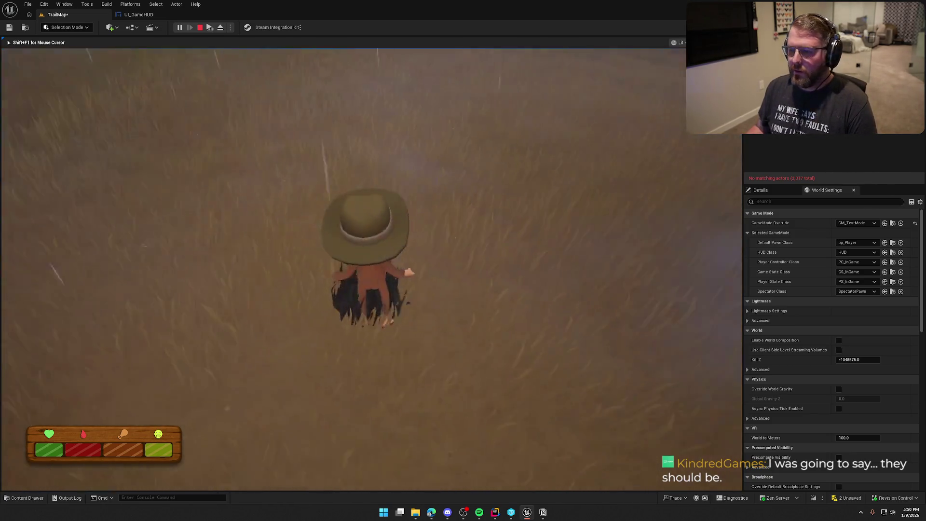
mouse_move(463, 261)
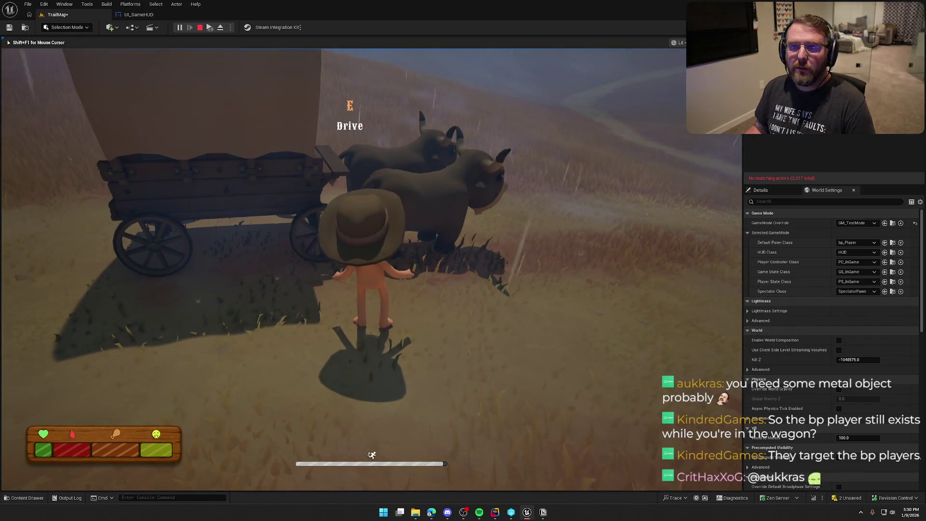
- Run the 'exit' console command, then run the character back toward the wagon
key("grave")
type("exit")
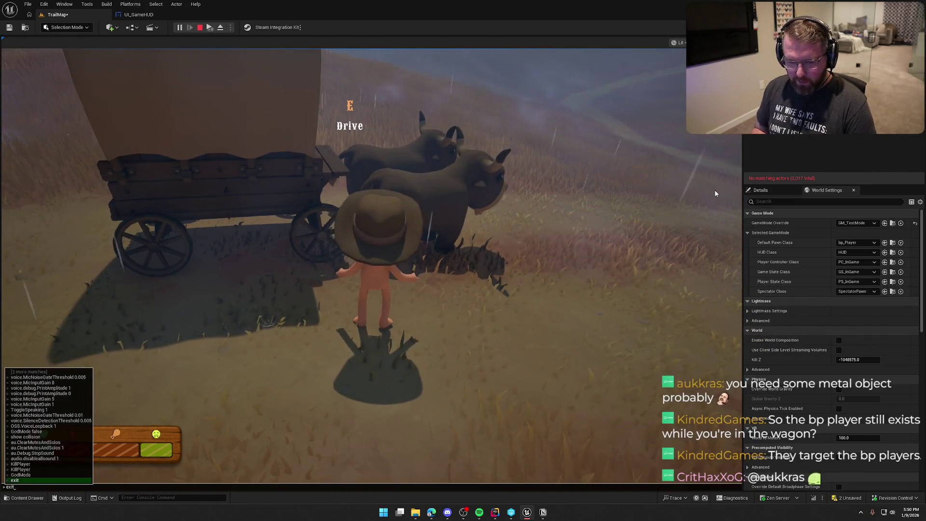
key("Return")
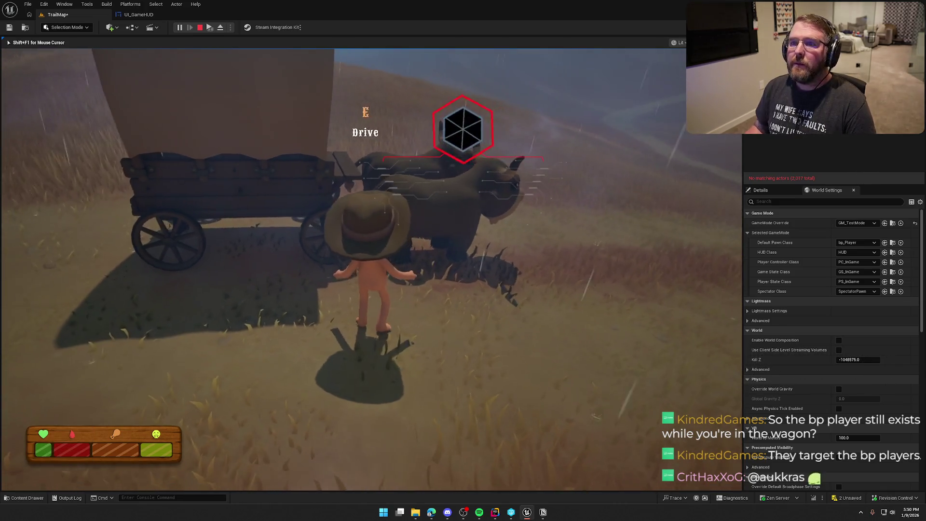
key("w")
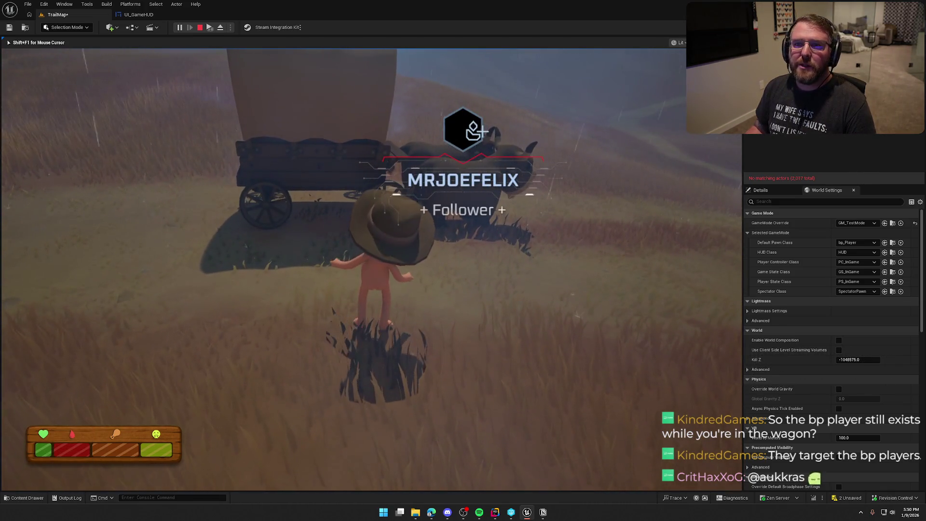
key("s")
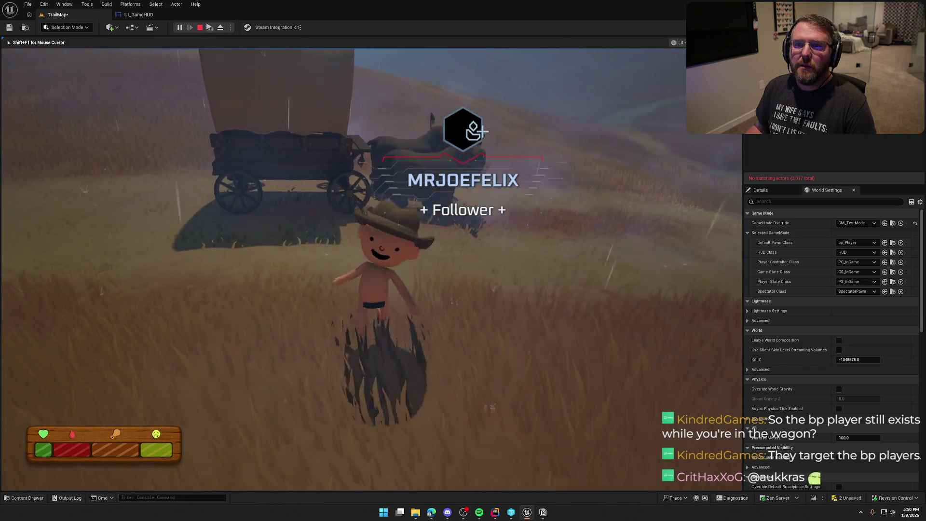
key("shift+w")
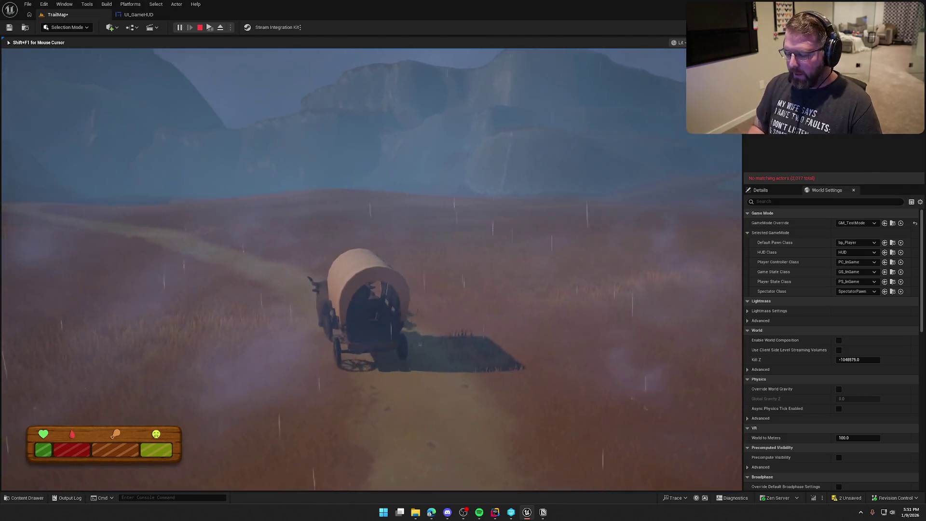
- Pause the game after driving the wagon along the dirt trail
key("Escape")
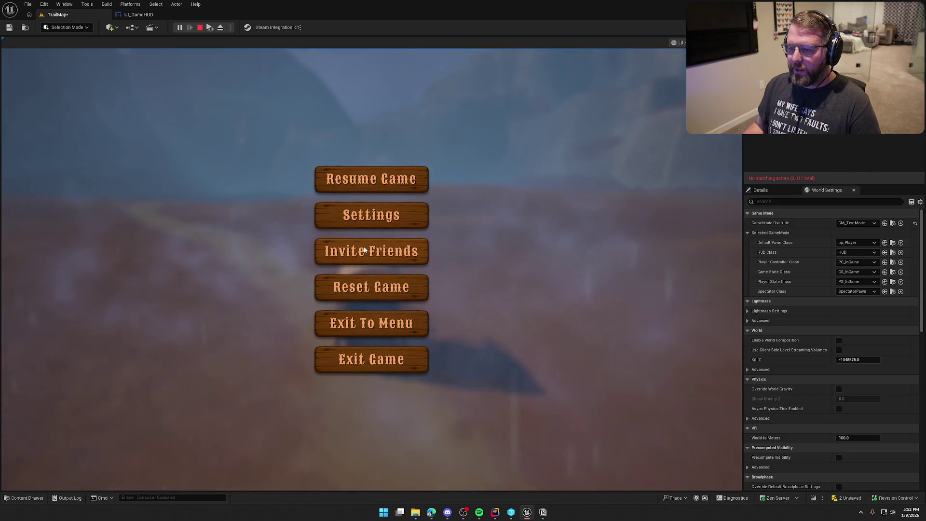
- Resume driving the wagon, release the mouse with Shift+F1, and stop the play session
key("Escape")
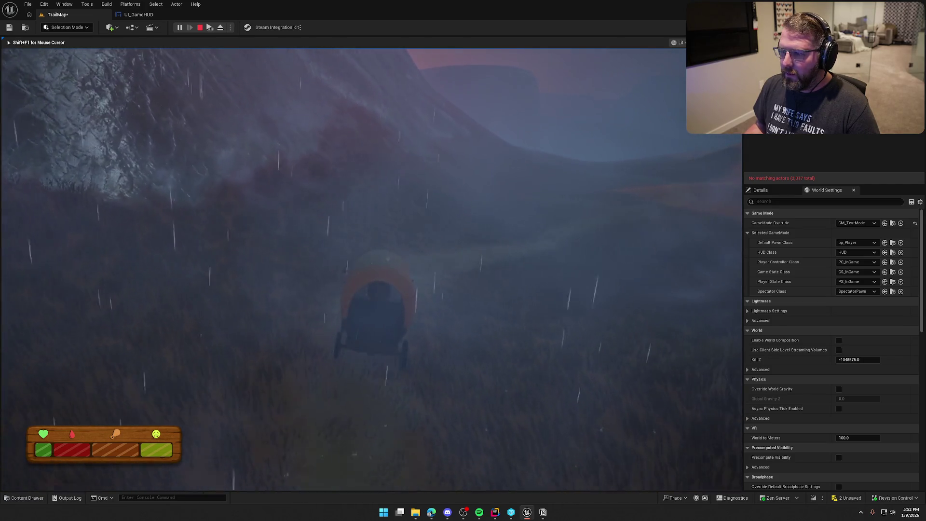
key("shift+F1")
key("Escape")
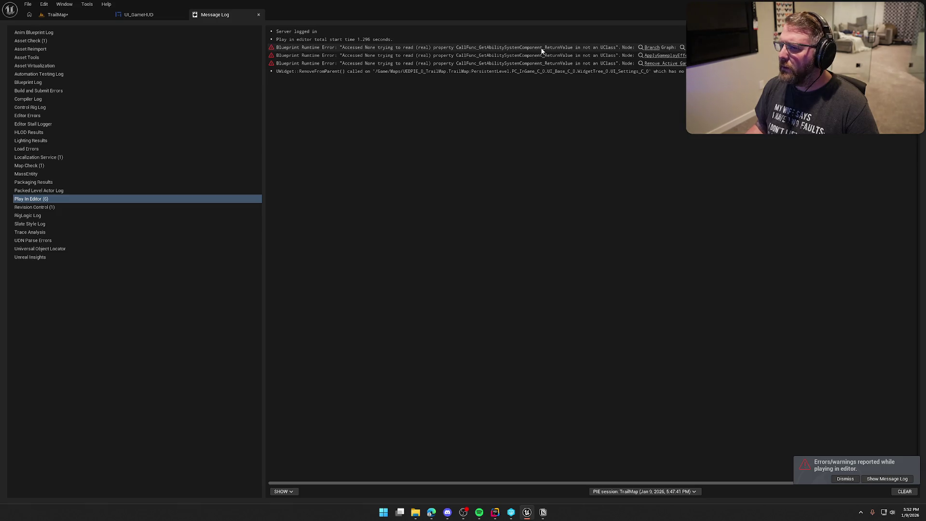
- Inspect the PC_InGame Branch and ApplyGameplayEffectToSelf nodes linked from the runtime errors
left_click(652, 48)
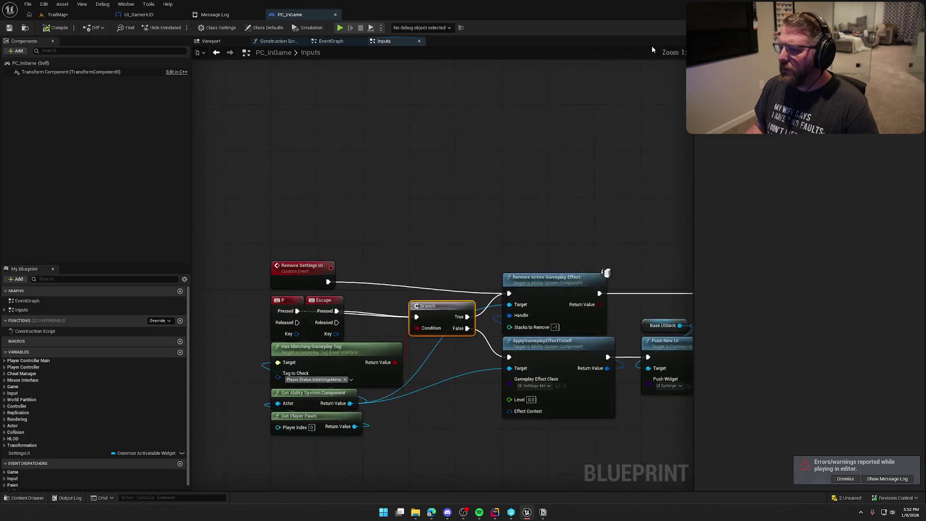
mouse_move(478, 178)
left_mouse_down()
mouse_move(467, 131)
mouse_move(419, 109)
left_mouse_up()
left_click(224, 15)
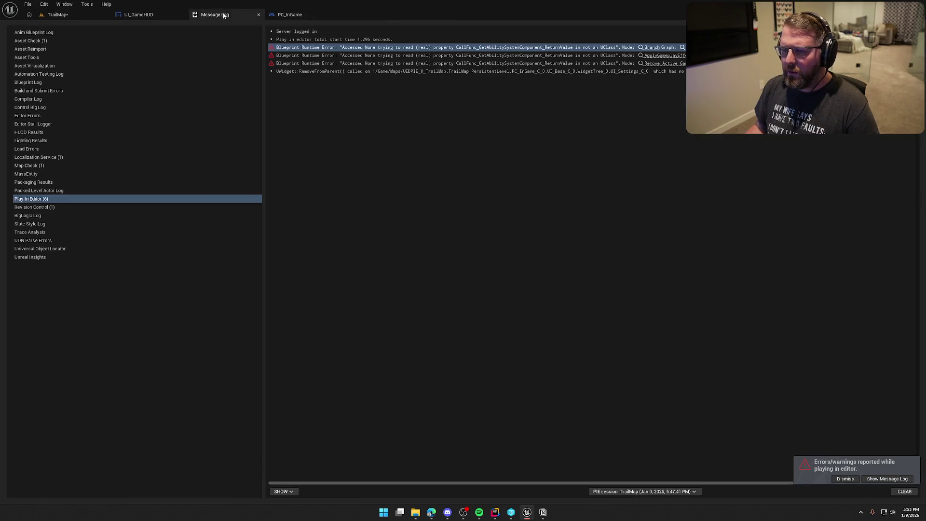
left_click(681, 55)
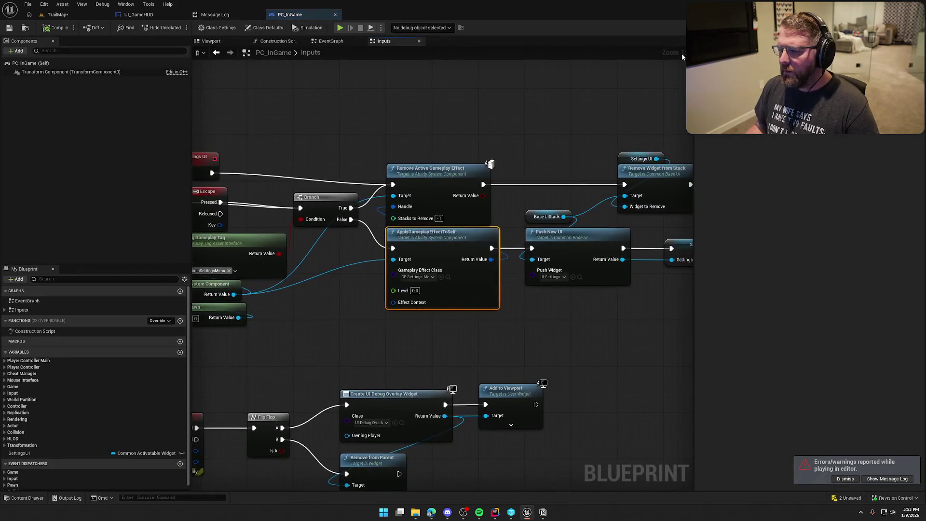
left_click_drag(352, 146, 429, 117)
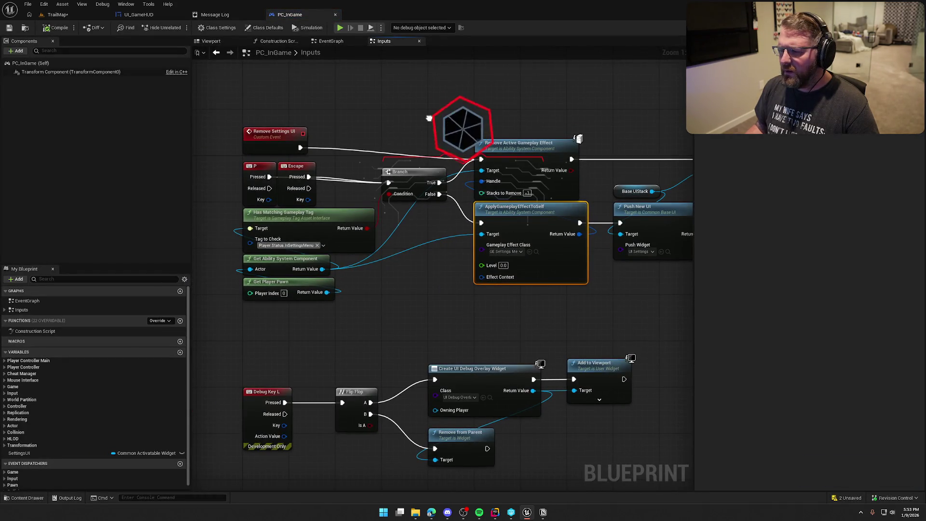
left_click(204, 16)
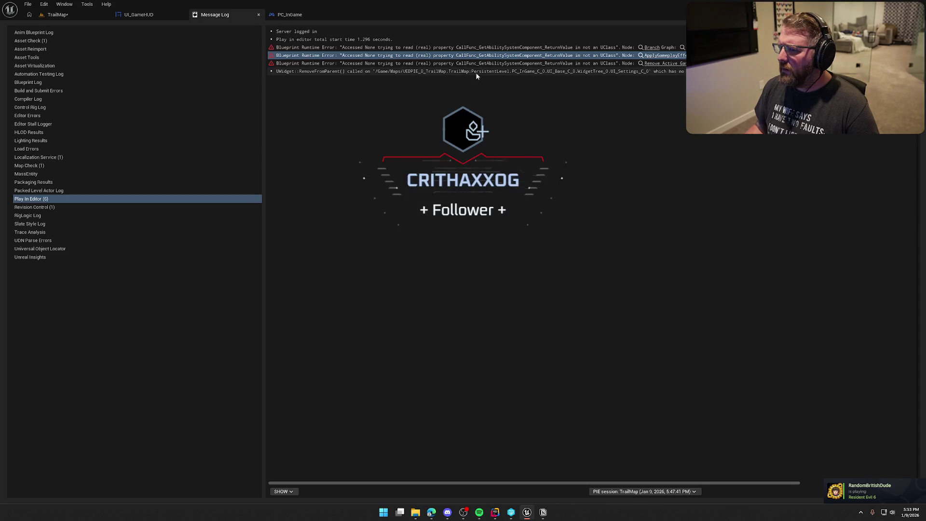
- Close the Message Log and return to the TrailMap level
left_click(259, 15)
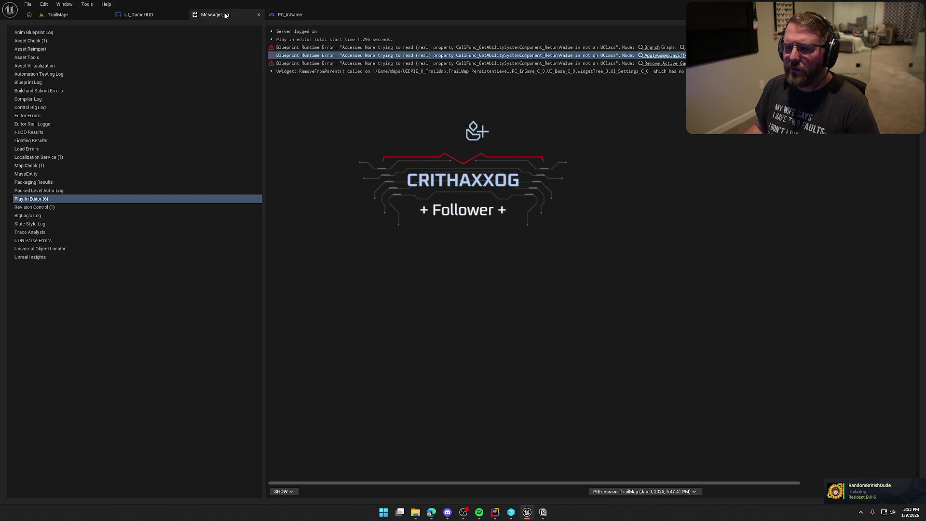
left_click_drag(334, 100, 388, 118)
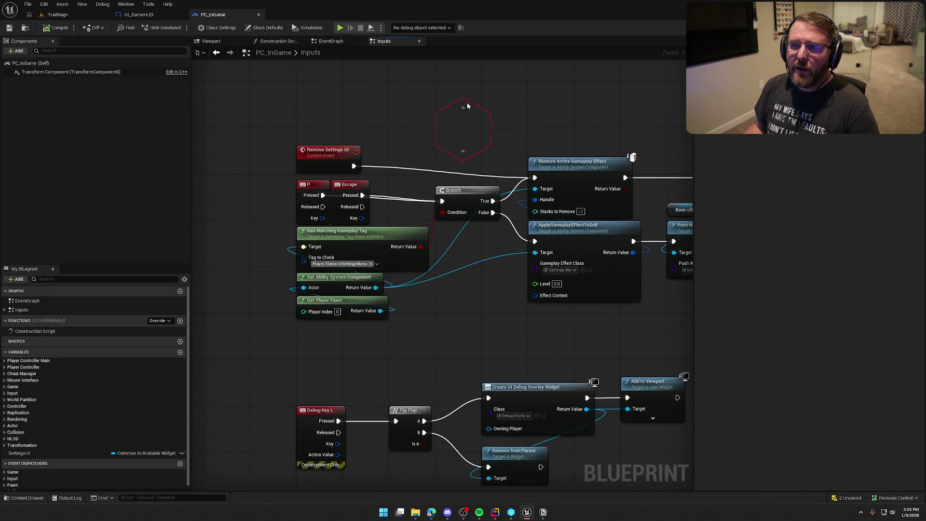
left_click(57, 14)
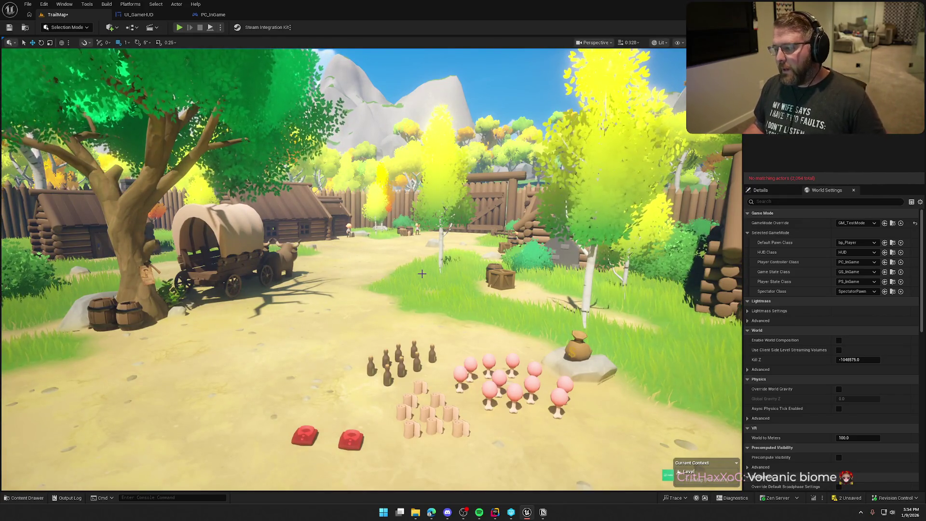
- Fly the viewport camera over the village clearing to the money bag and pickup items
left_click_drag(612, 212, 602, 210)
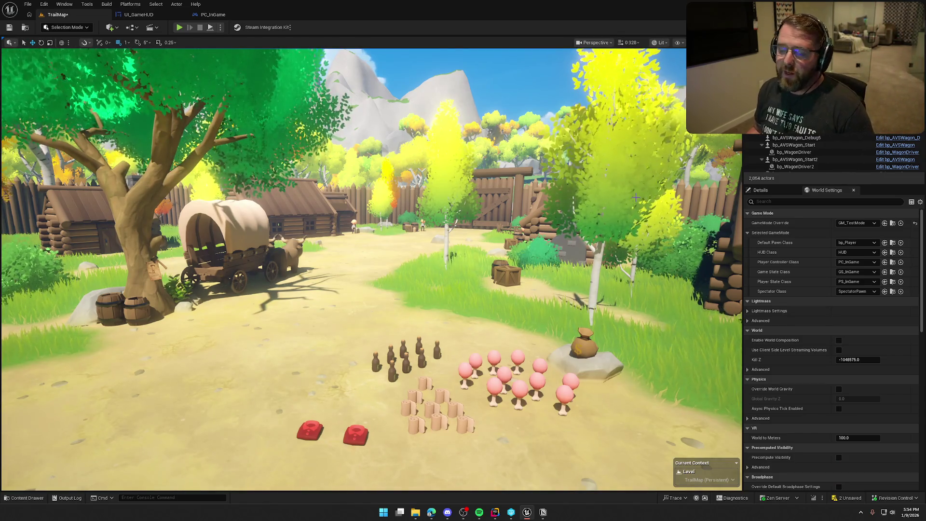
left_click_drag(636, 197, 626, 195)
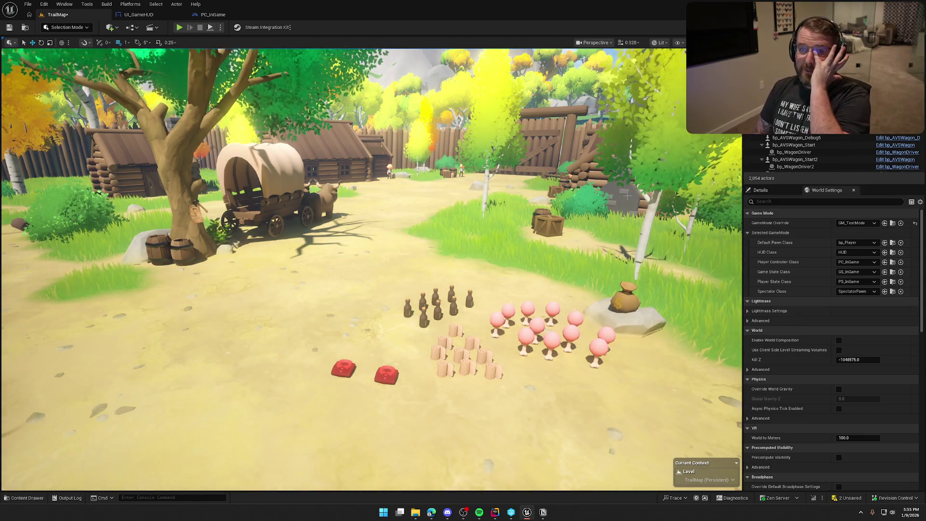
left_click_drag(728, 237, 740, 168)
mouse_move(426, 237)
left_mouse_down()
mouse_move(415, 256)
mouse_move(425, 237)
left_mouse_up()
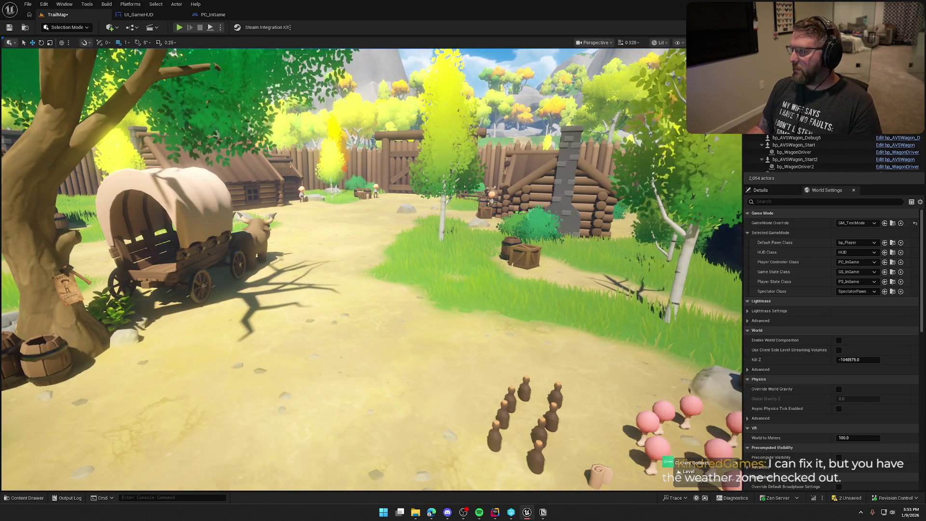
- Quit the editor, discarding the unsaved TrailMap and Demonstration_Desert changes
key("ctrl+shift+s")
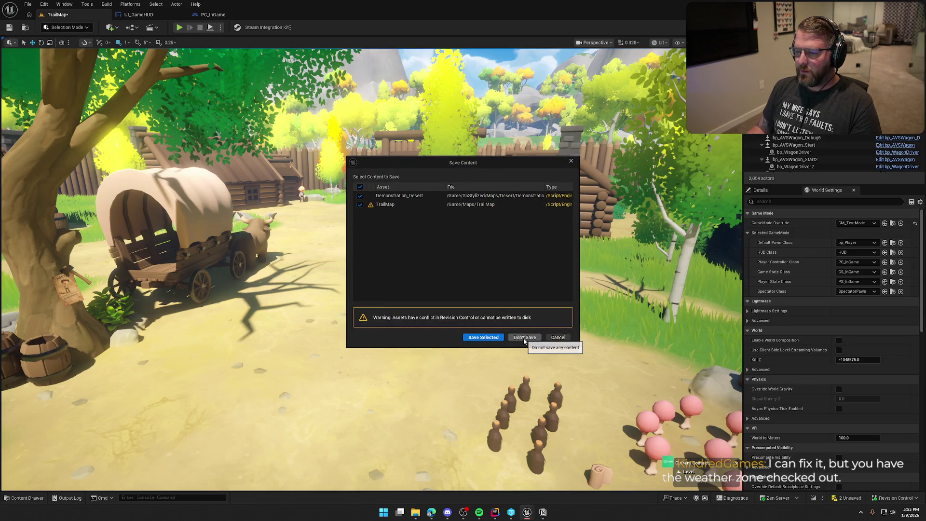
left_click(524, 338)
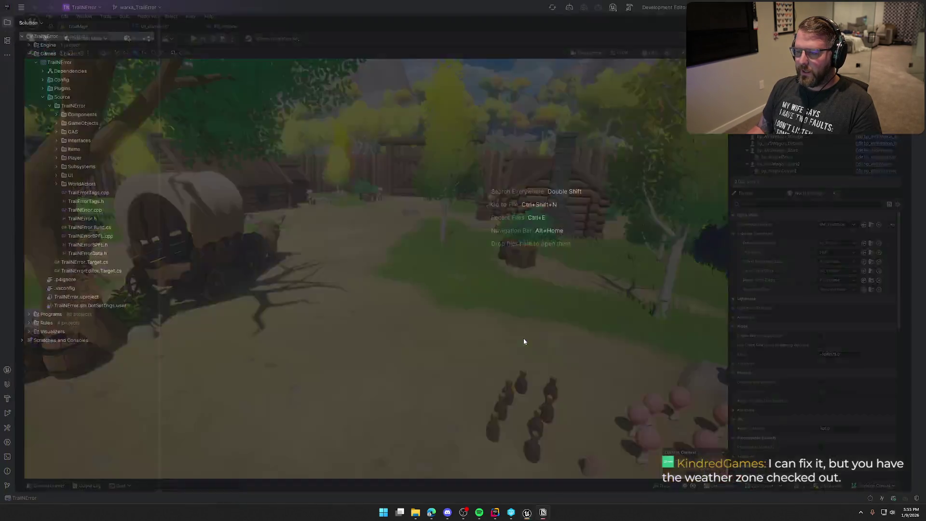
left_click(519, 512)
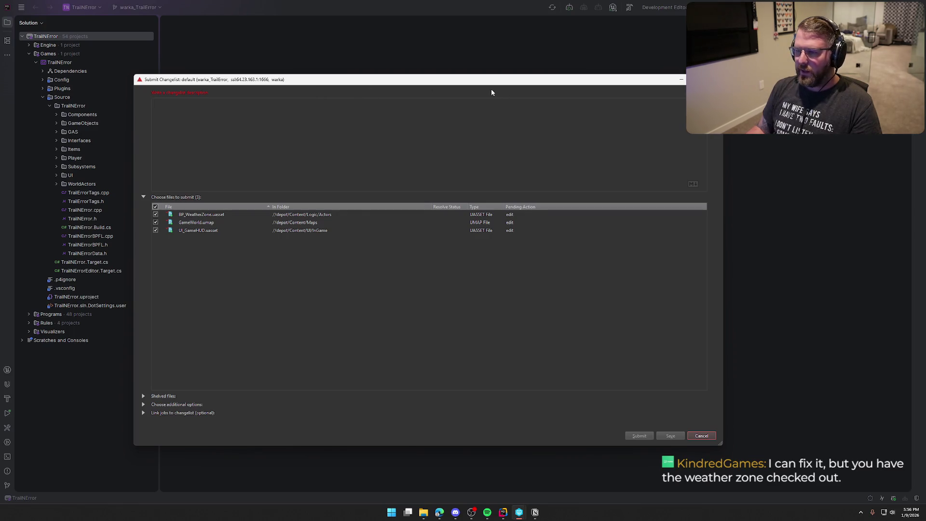
key("Escape")
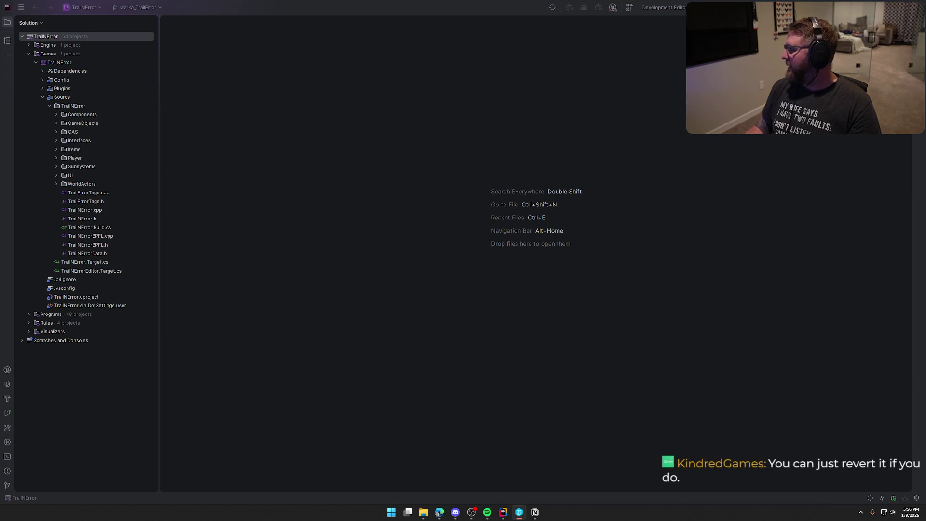
- Build TrailNError in Rider so UnrealEditor.exe relaunches TrailNError.uproject with -skipcompile
left_click(870, 357)
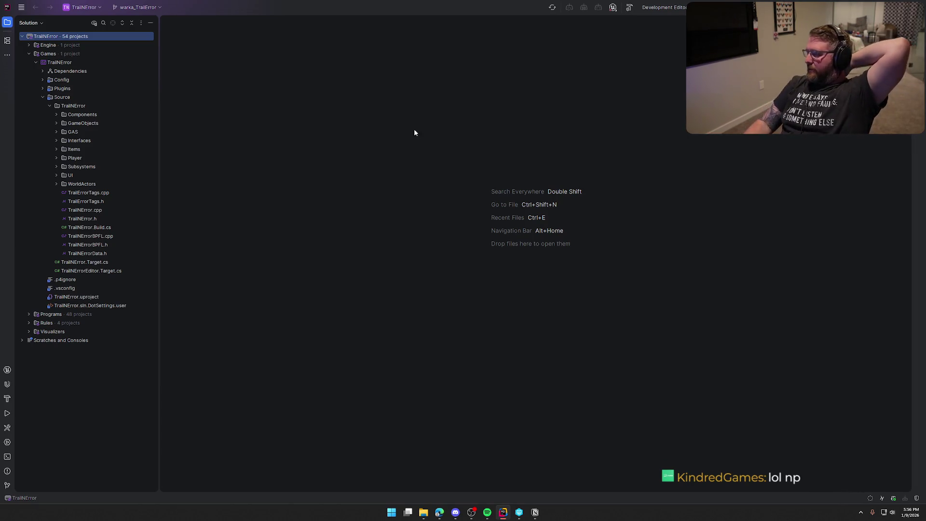
key("alt+Tab")
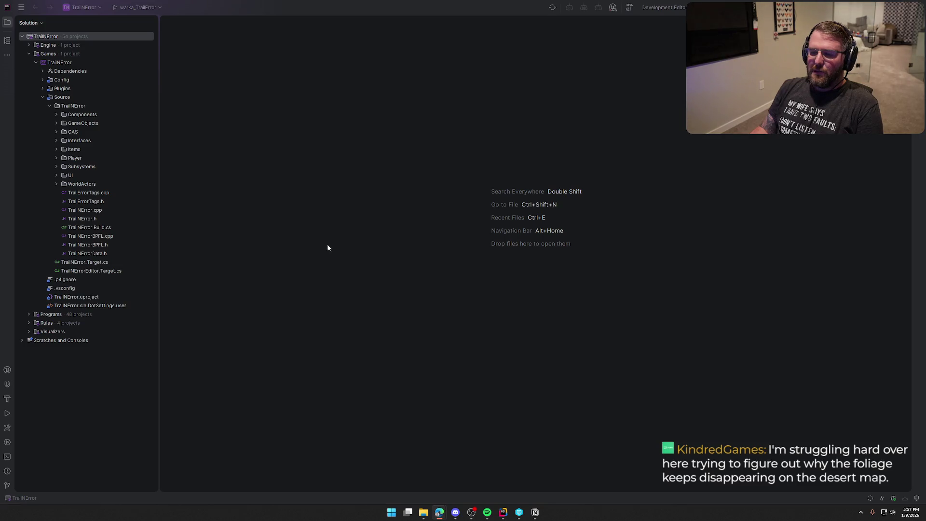
left_click(599, 199)
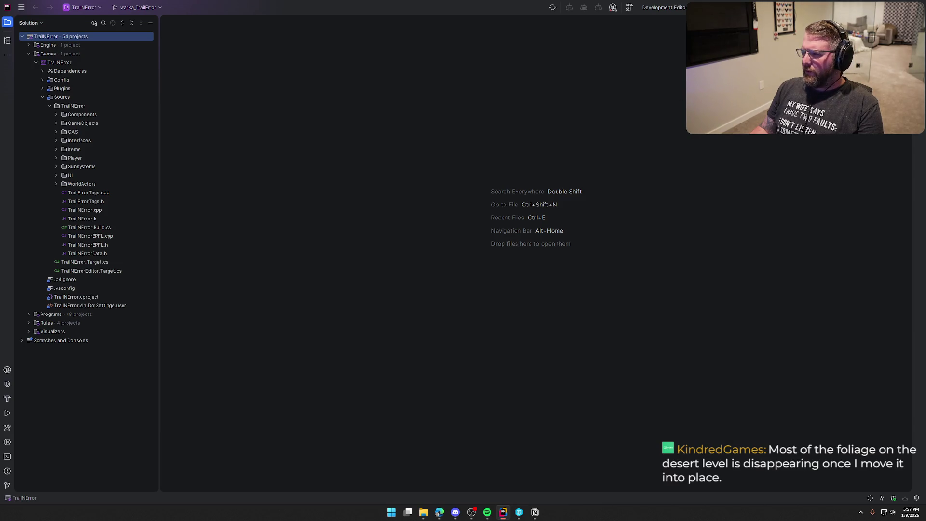
key("ctrl+shift+b")
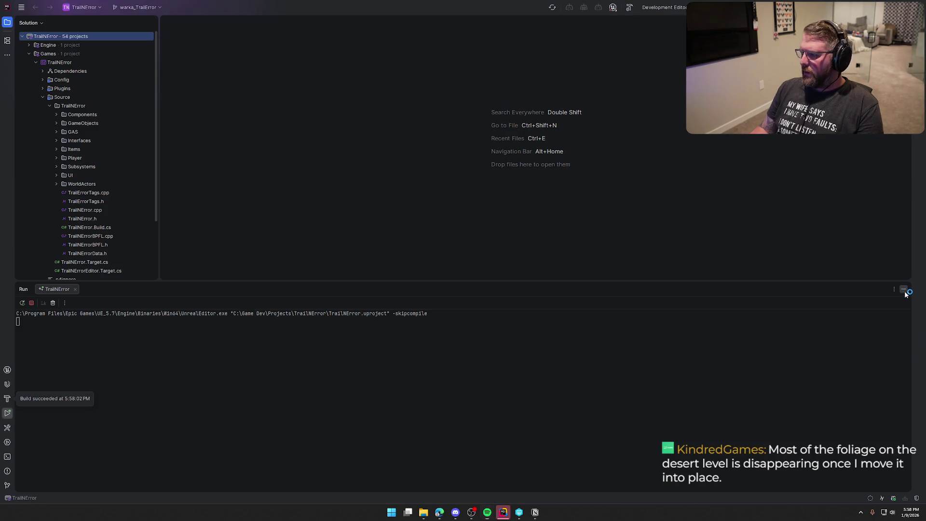
- Minimize Rider's Run output and Unreal Editor Log panels to reveal the TrailNError solution tree
left_click(904, 290)
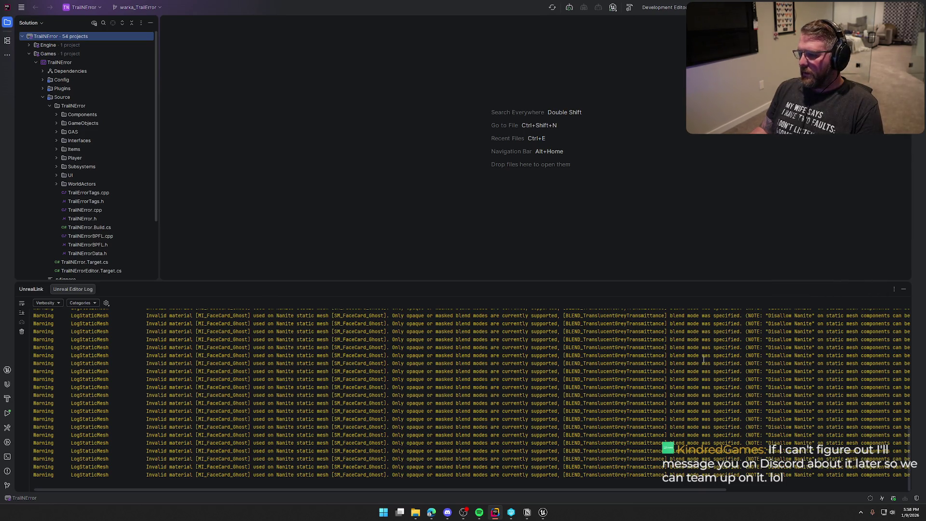
left_click(904, 289)
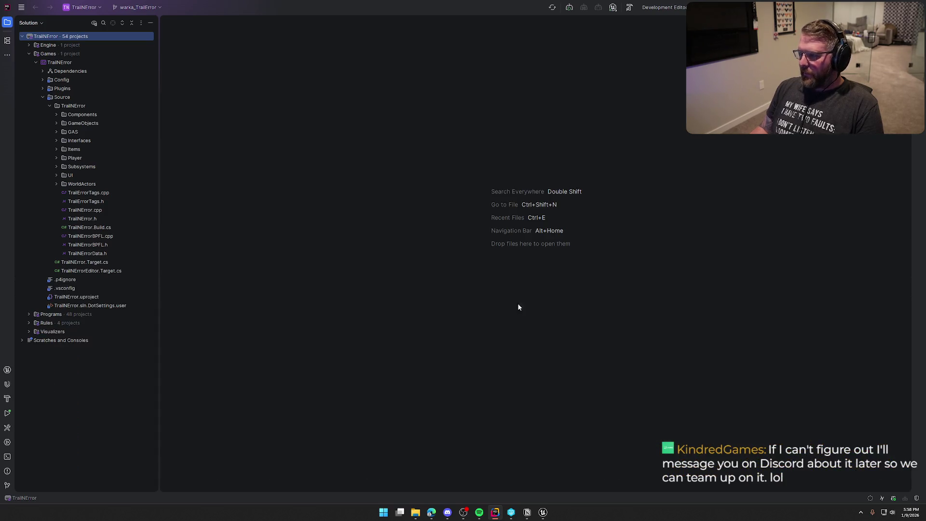
- In the relaunched Unreal Editor, load the GameWorld level from the Maps folder
left_click(543, 512)
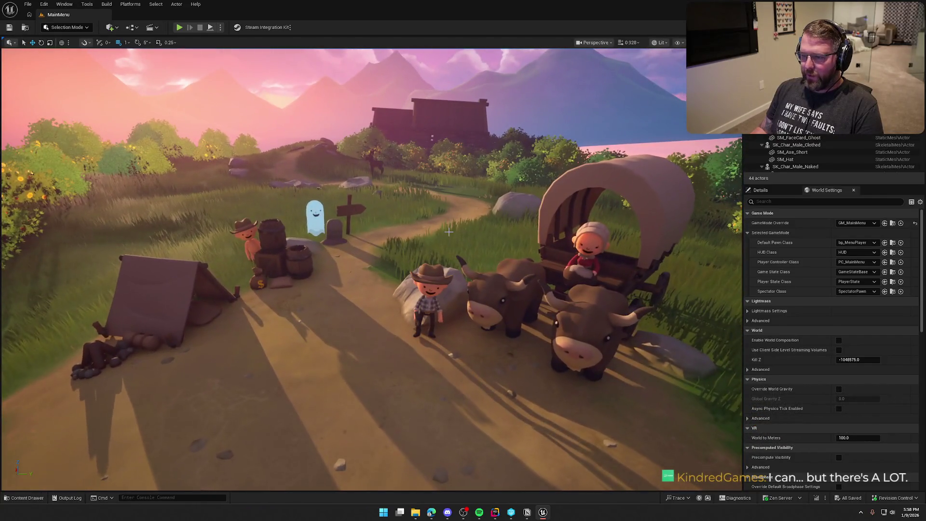
key("ctrl+space")
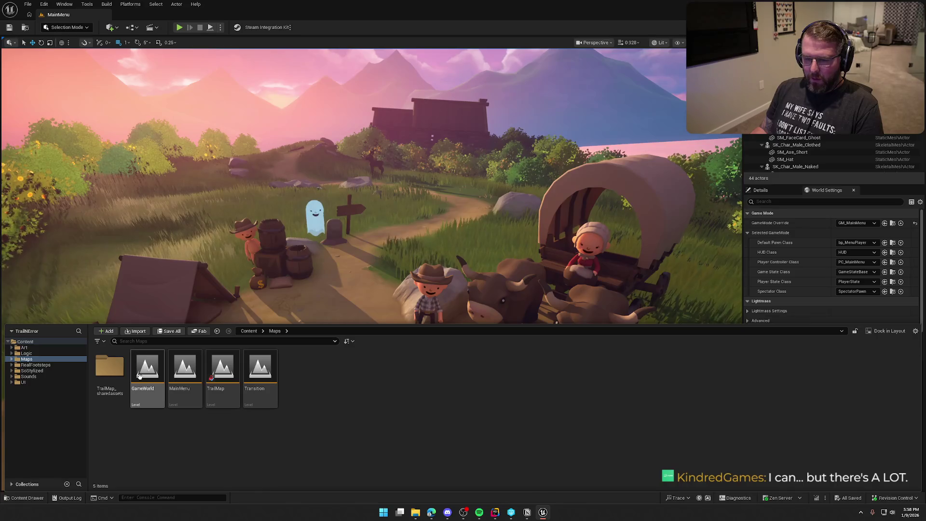
double_click(139, 376)
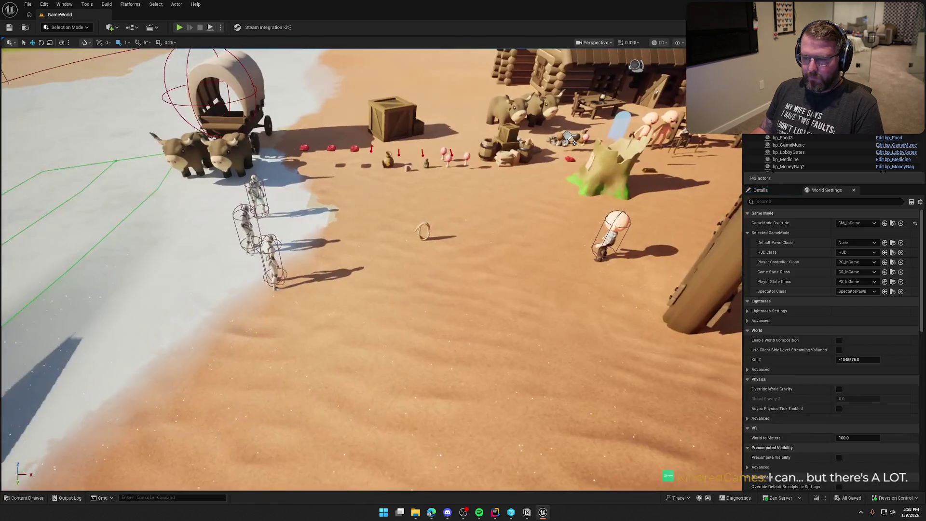
- Open the UI_GameHUD widget blueprint from Content > UI > InGame
key("ctrl+space")
left_click(23, 382)
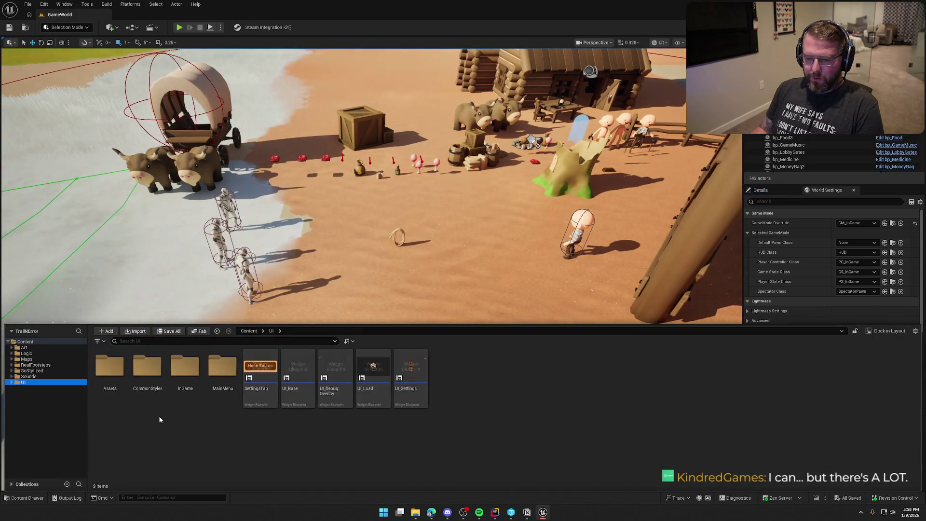
double_click(186, 373)
double_click(186, 377)
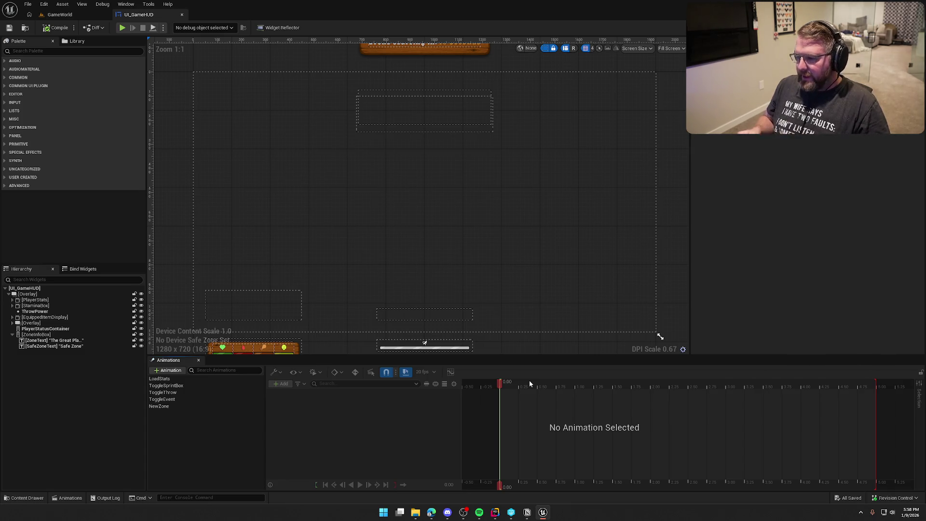
- Close the Animations timeline, collapse ZoneInfoBox, and show the Logic folder in the Content Drawer
left_click(200, 361)
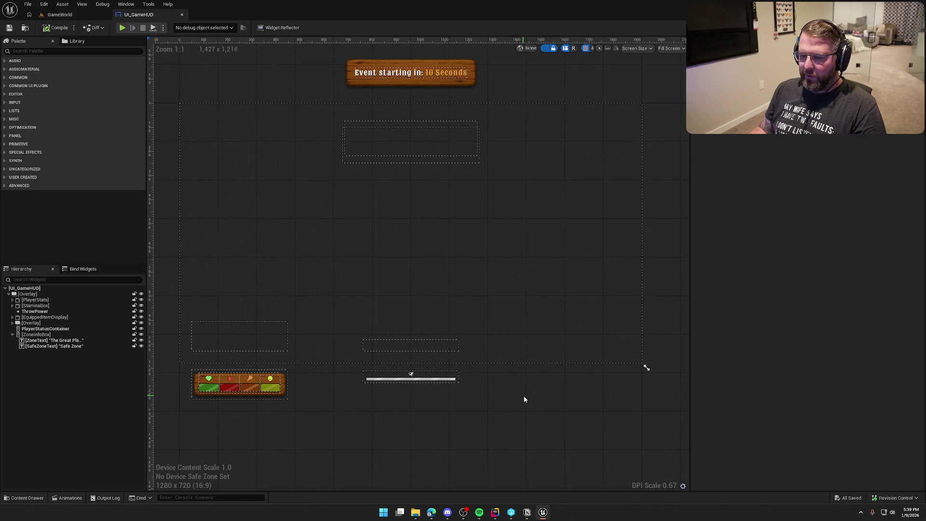
left_click(12, 335)
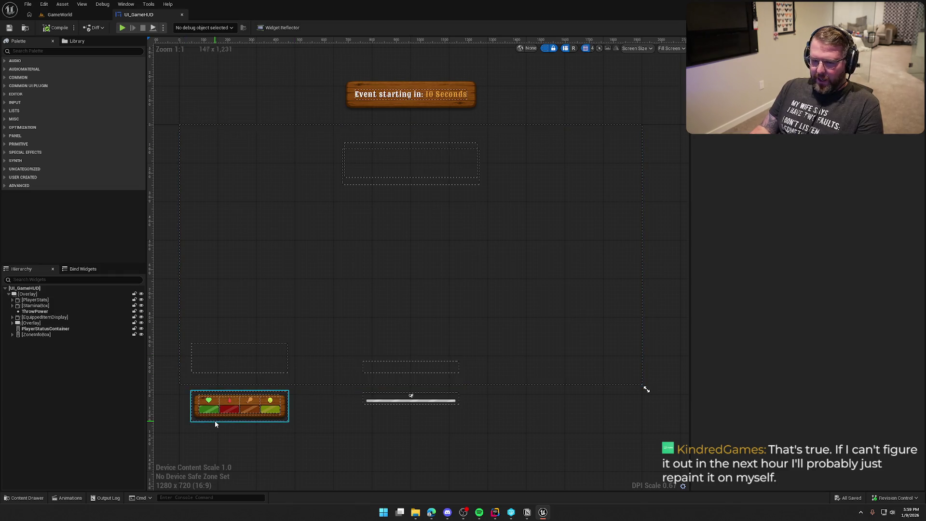
key("ctrl+space")
left_click(38, 354)
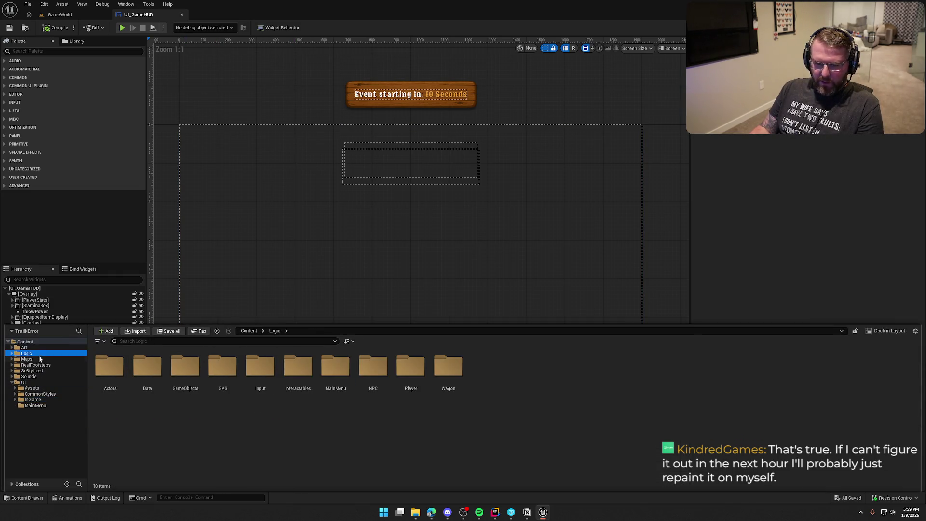
- Open the bp_MoneyBag blueprint from the Interactables folder
left_click(290, 379)
double_click(290, 380)
double_click(260, 372)
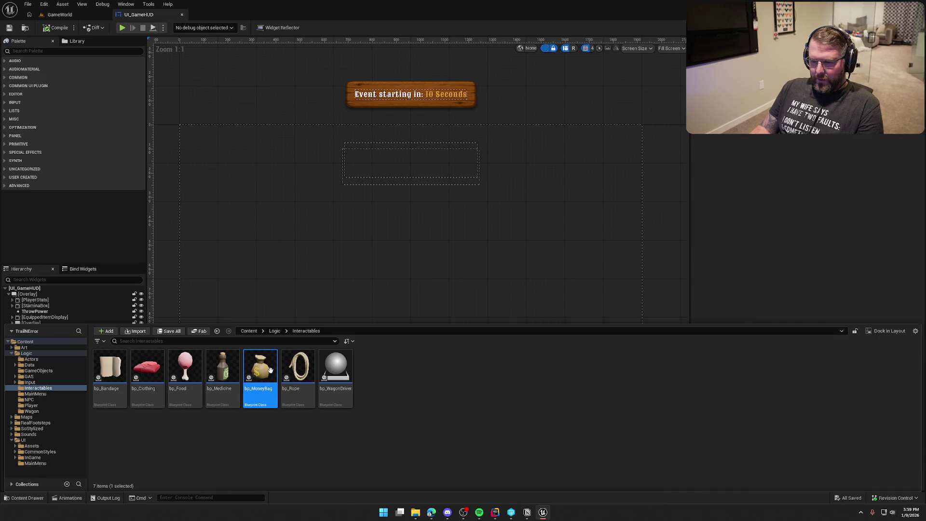
- Add an Integer variable MoneyValue with RepNotify replication, creating OnRep_MoneyValue
left_click(184, 343)
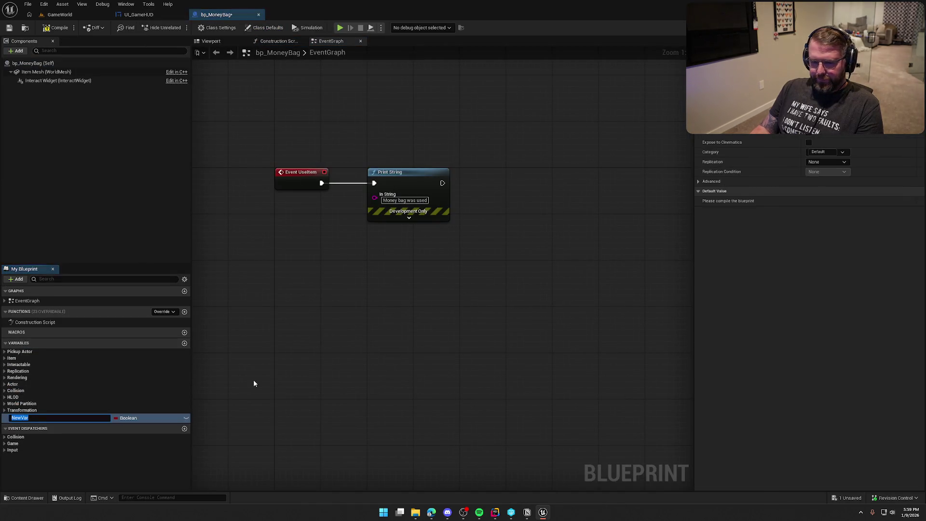
type("MoneyVa")
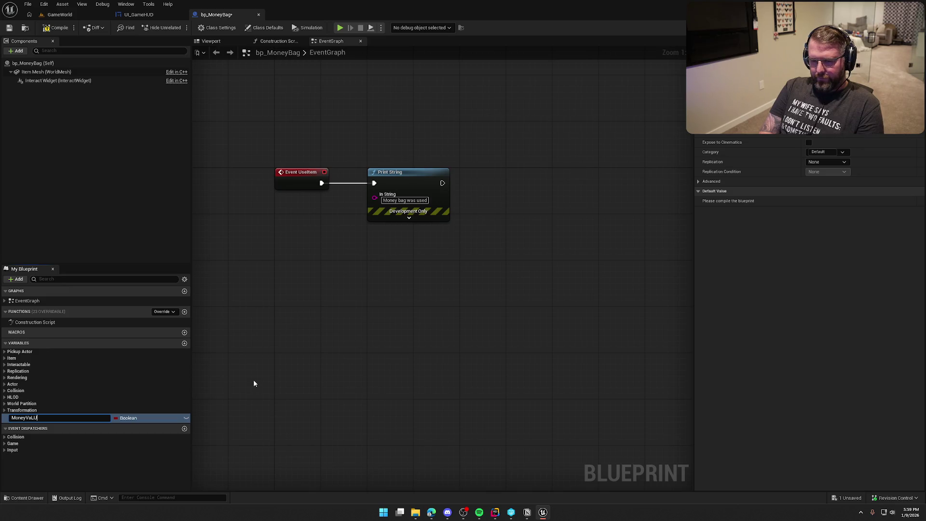
type("lue")
key("Return")
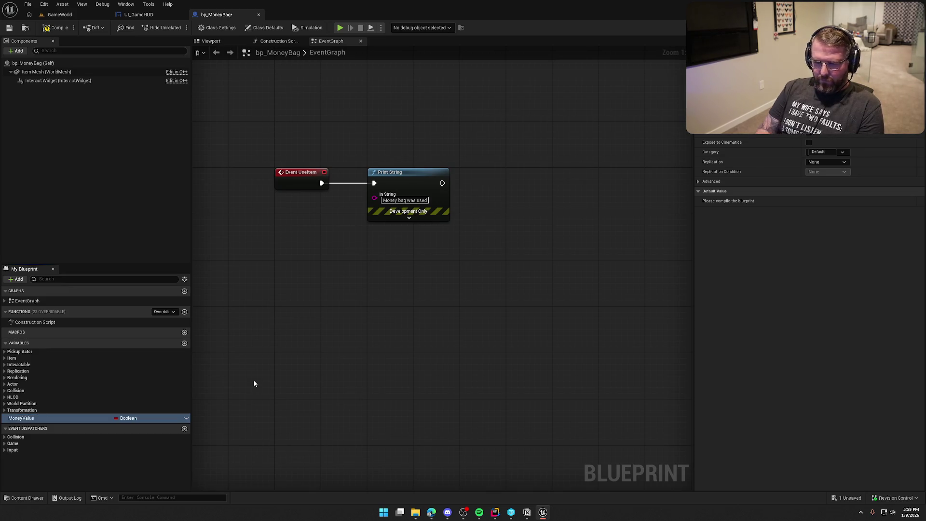
left_click(128, 418)
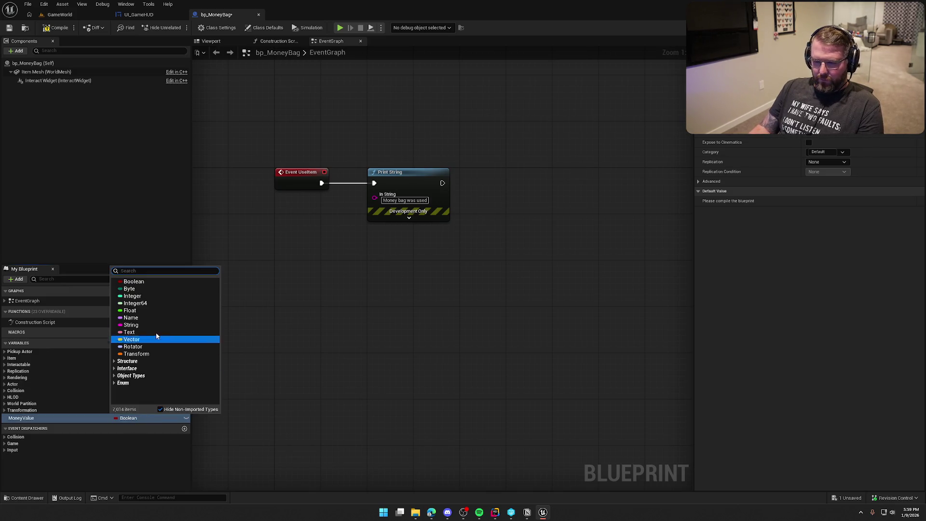
left_click(151, 299)
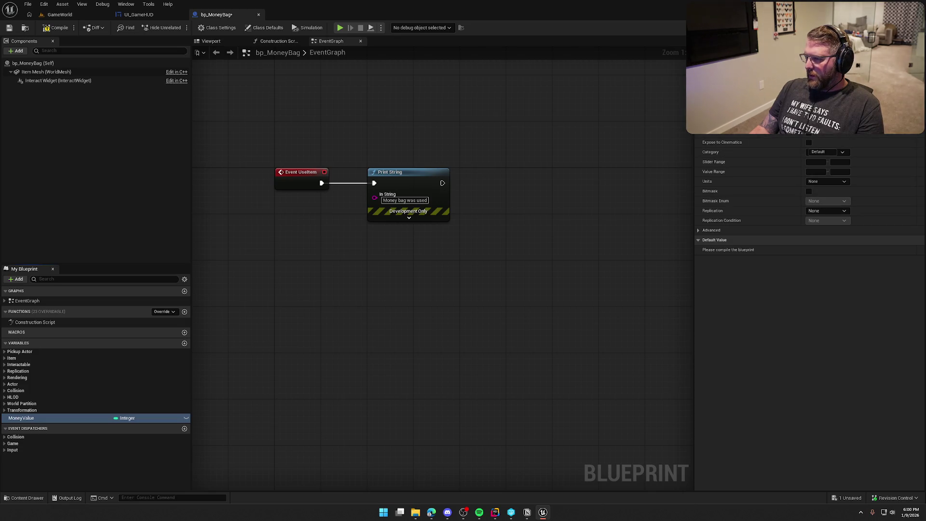
left_click(827, 211)
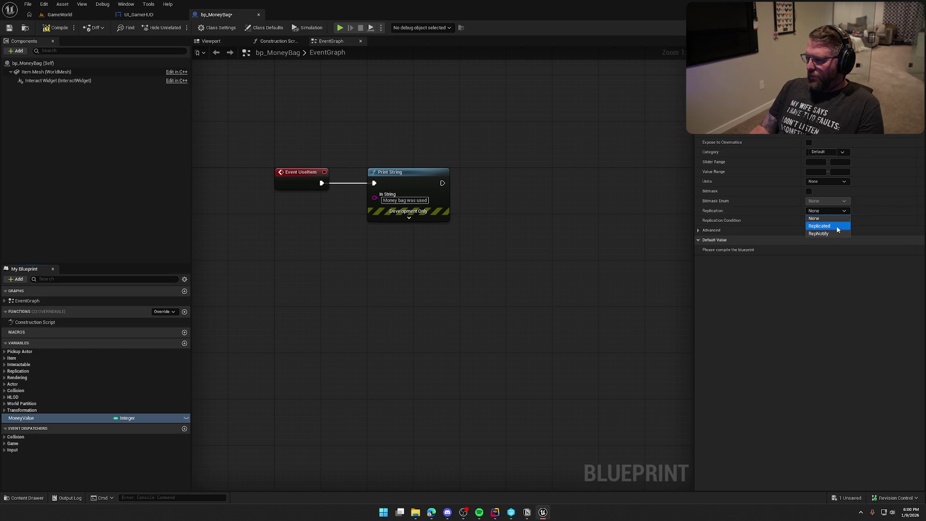
left_click(838, 234)
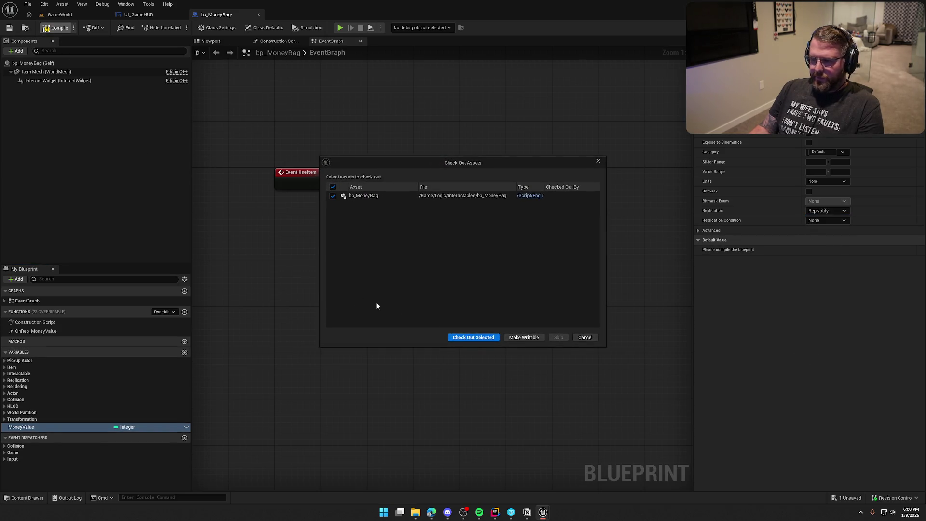
- Check out bp_MoneyBag, set MoneyValue's default value to 50, and save
left_click(473, 338)
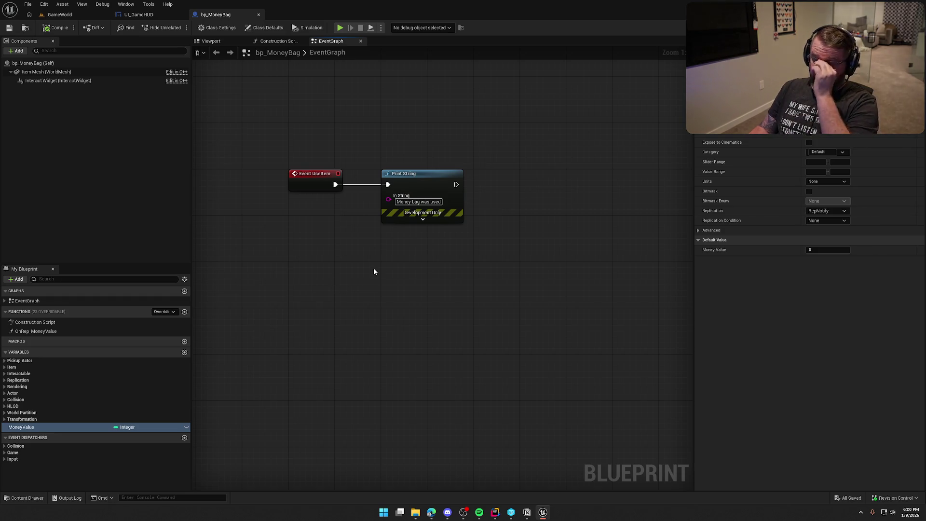
left_click_drag(364, 269, 382, 270)
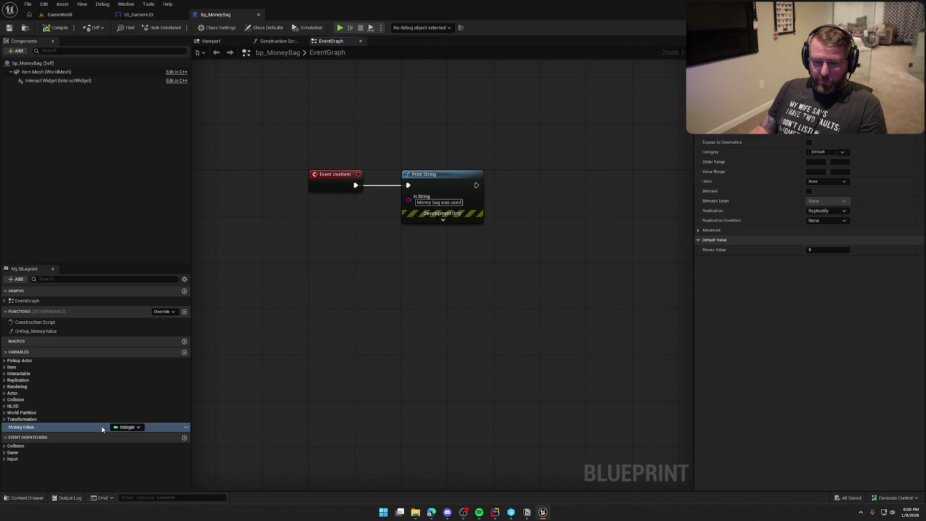
left_click(6, 362)
left_click(6, 362)
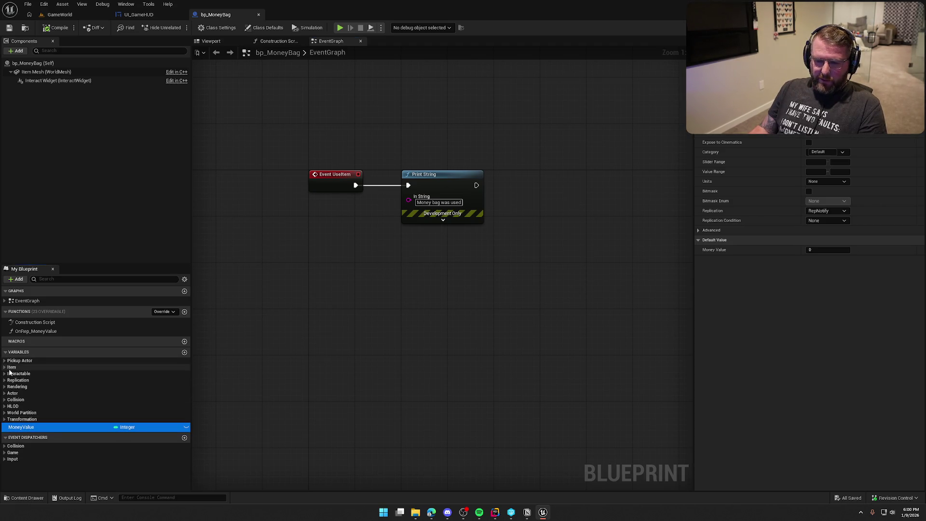
mouse_move(451, 378)
left_mouse_down()
mouse_move(465, 336)
mouse_move(440, 304)
left_mouse_up()
left_click(816, 251)
type("50")
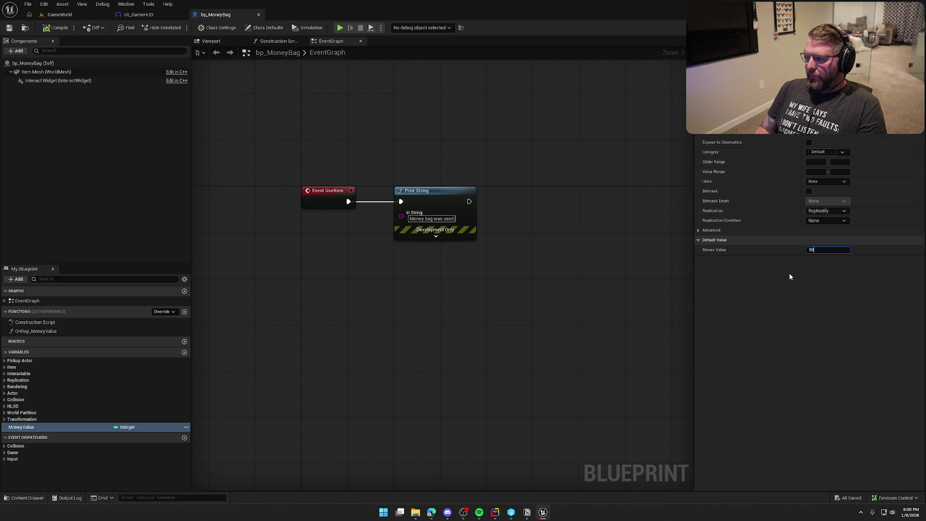
key("Return")
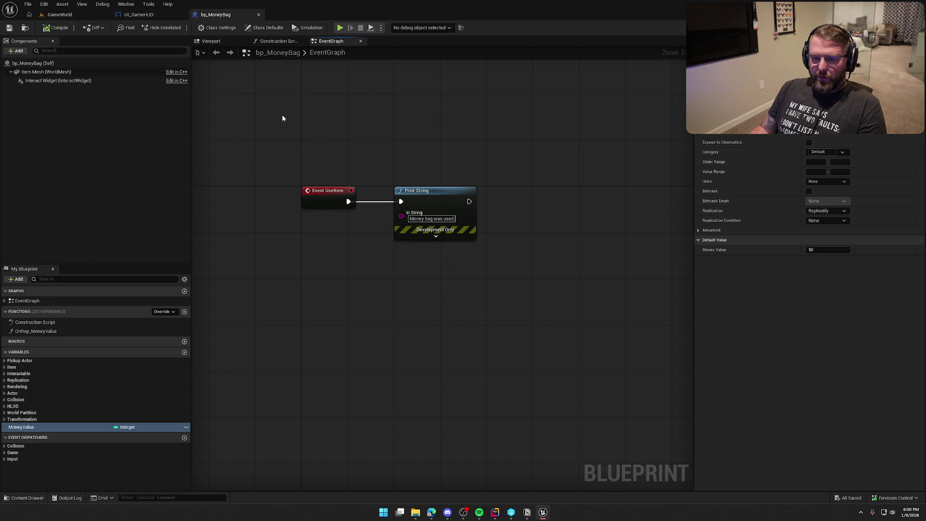
key("ctrl+s")
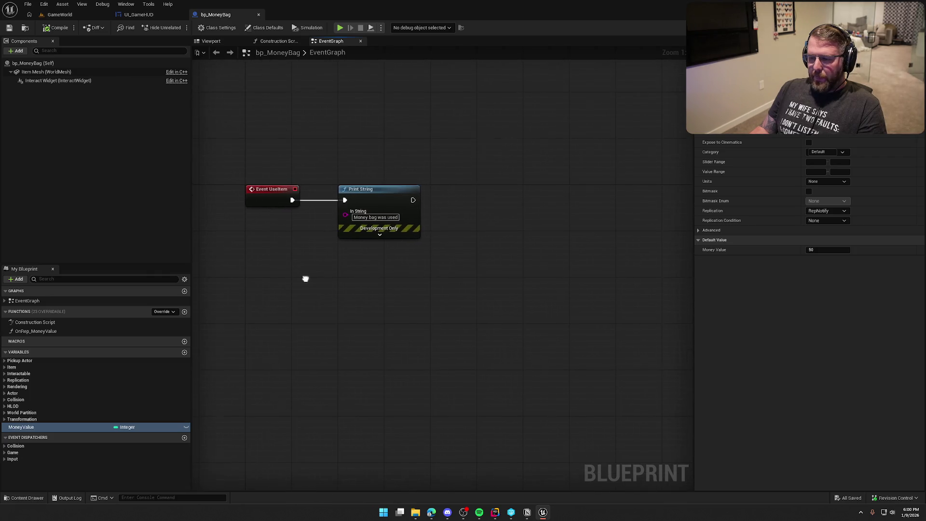
- Deselect MoneyValue and return to the GameWorld level tab
left_click(491, 247)
left_click_drag(489, 248, 495, 252)
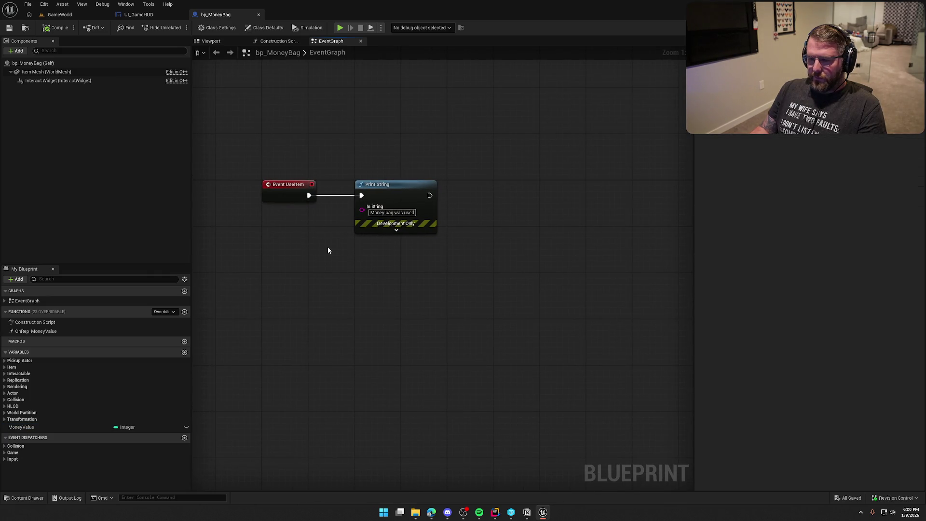
left_click(60, 14)
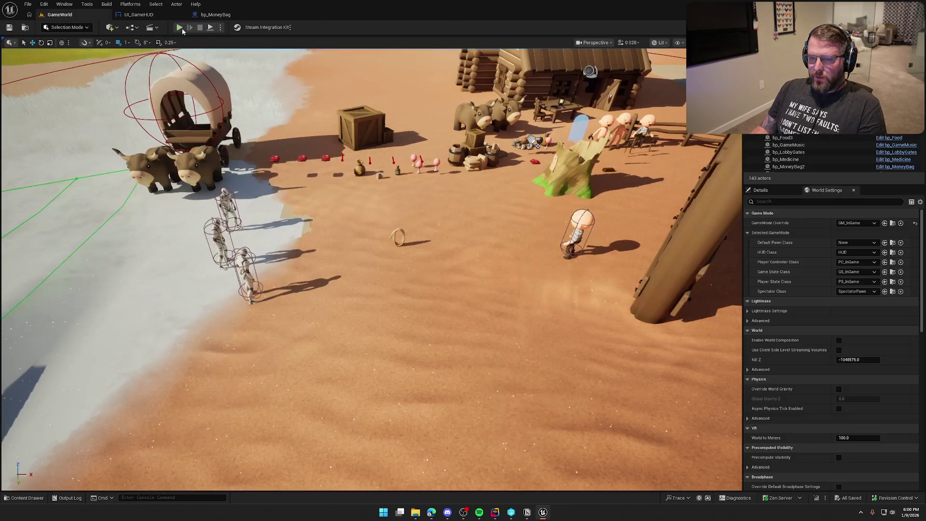
- Playtest GameWorld, walking the character to pick up the money bag, then stop the session
left_click(180, 27)
left_click(262, 149)
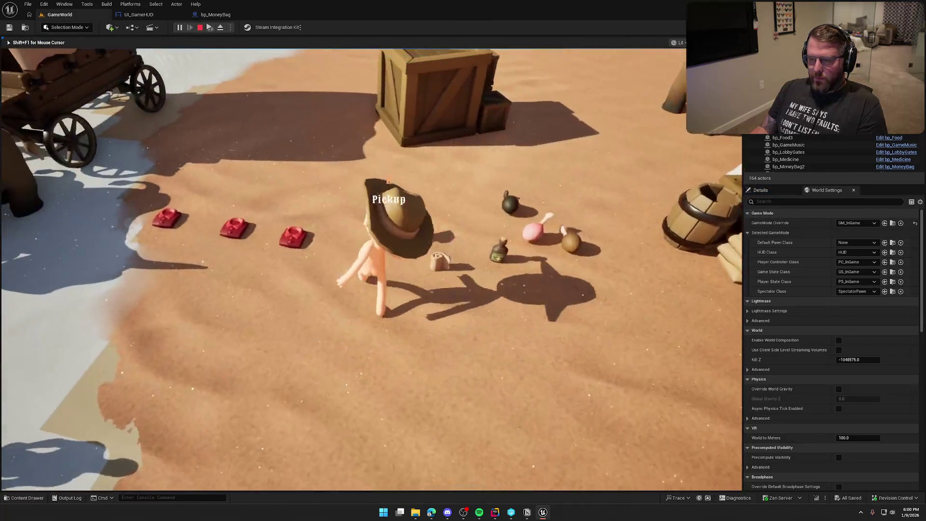
key("w")
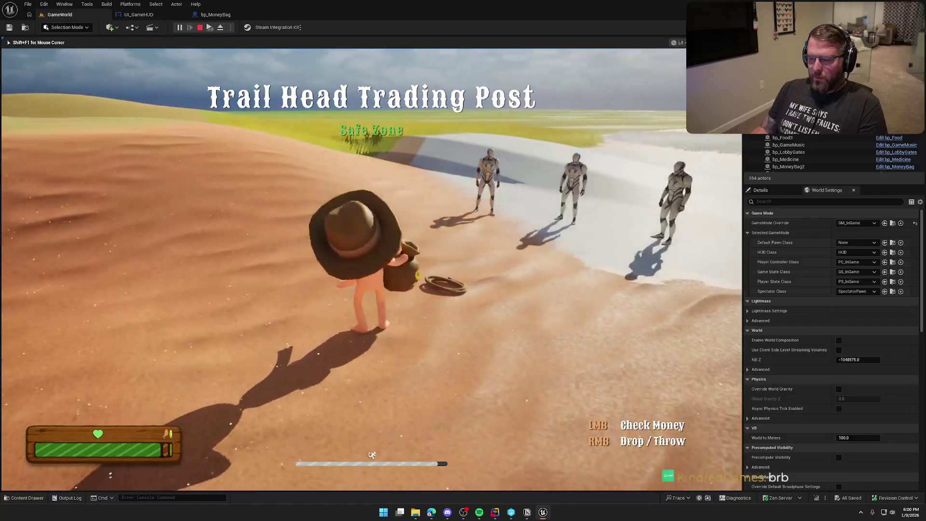
key("super")
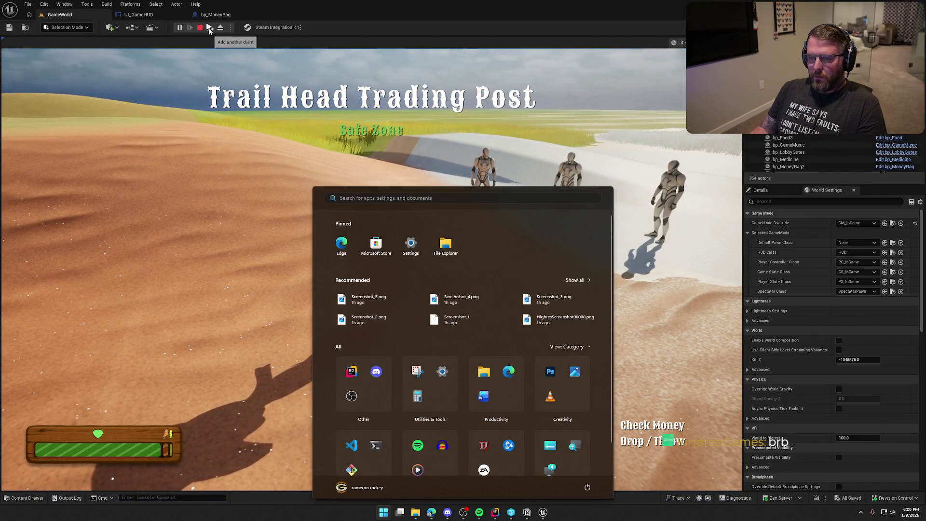
key("super")
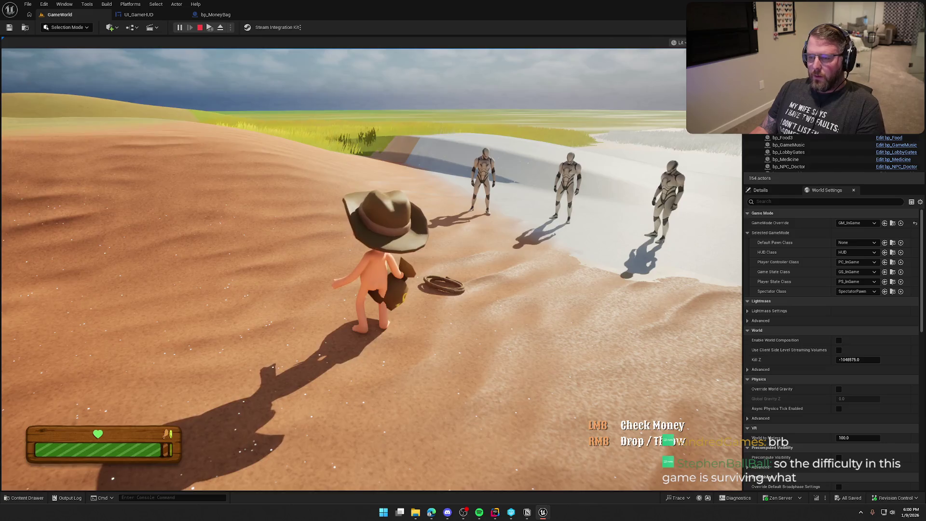
key("Escape")
left_click(220, 27)
mouse_move(294, 174)
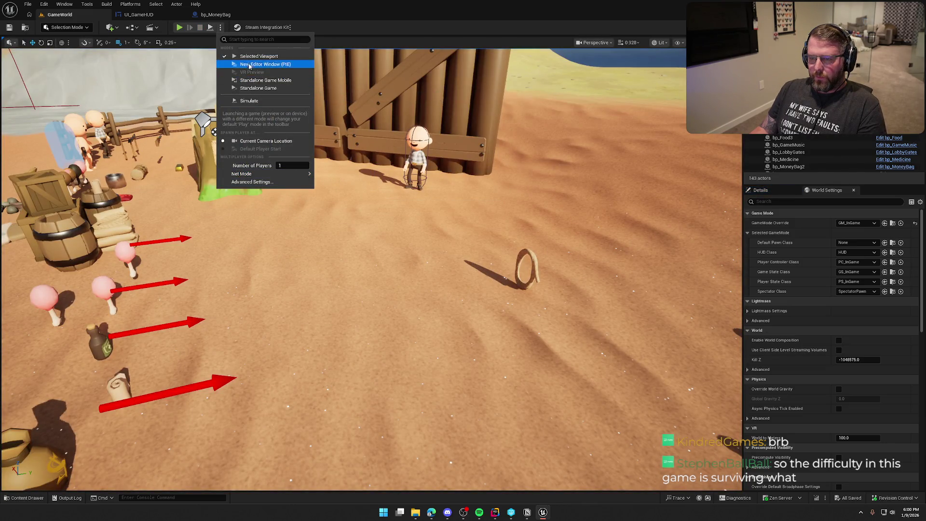
- Playtest in a new editor window, walk to the fence, stop, and return to bp_MoneyBag
left_click(181, 29)
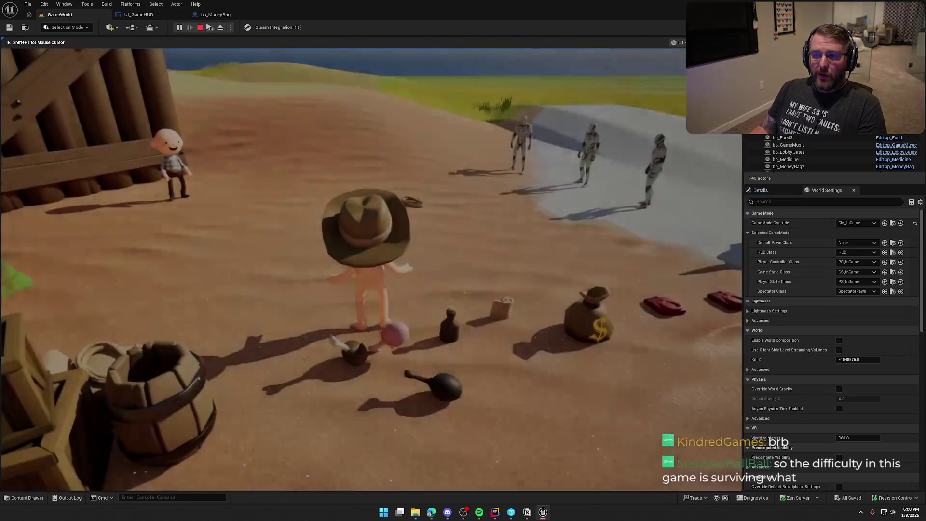
key("w")
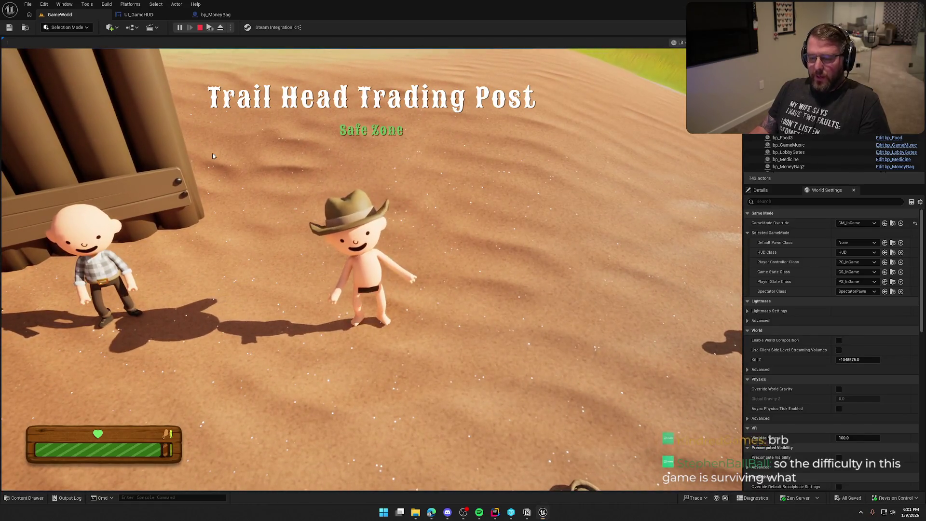
key("super")
left_click(164, 71)
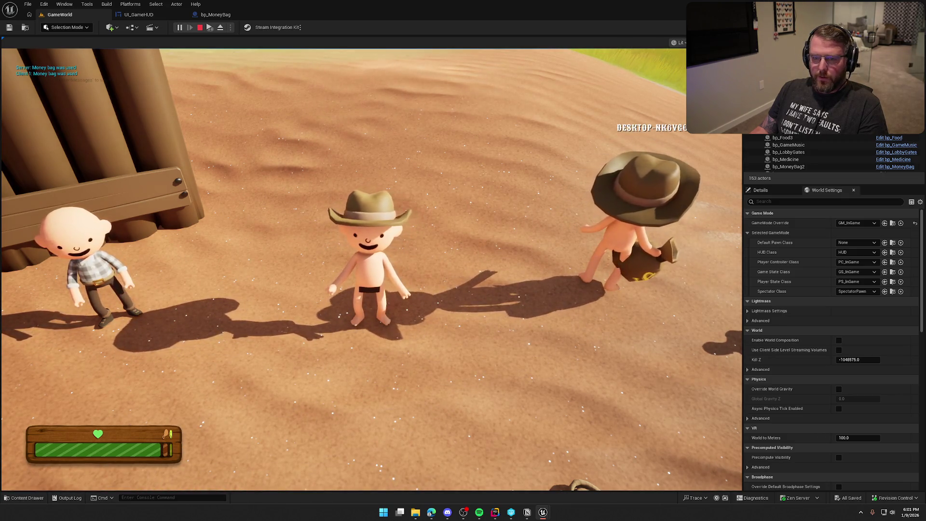
key("Escape")
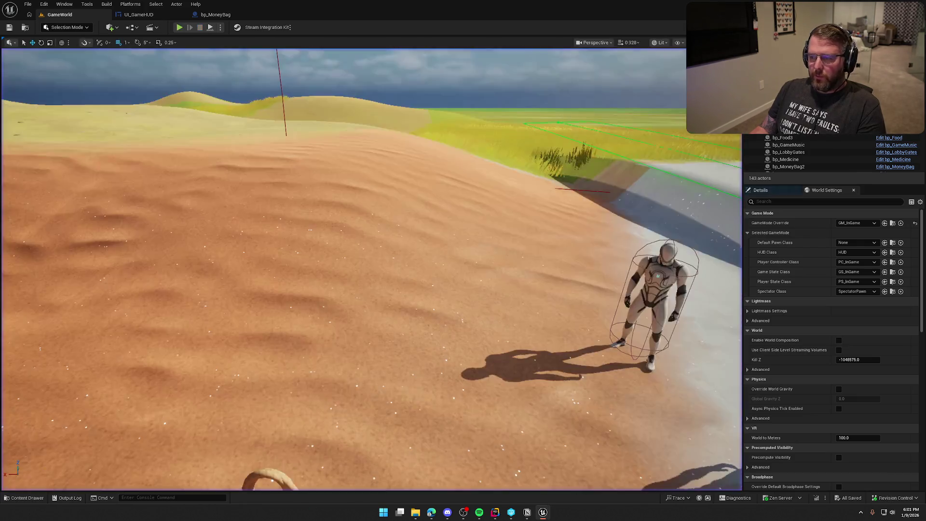
left_click(207, 16)
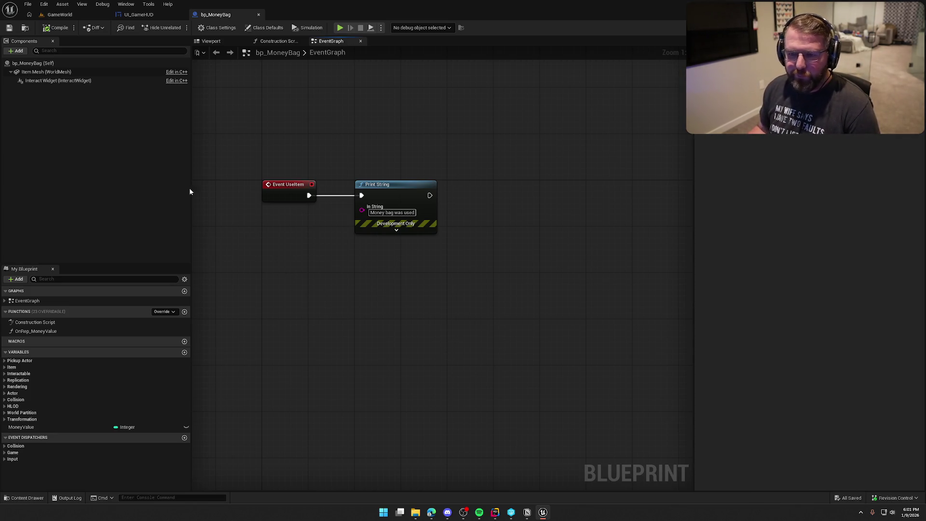
- Add a Widget component named DisplayMoney under bp_MoneyBag's Item Mesh and save the blueprint
left_click(32, 63)
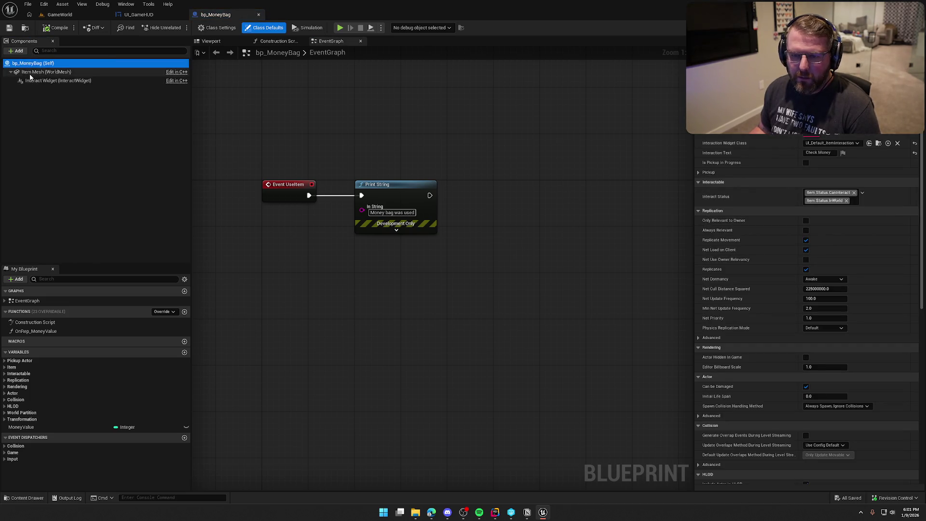
left_click(46, 71)
left_click(18, 51)
type("widget")
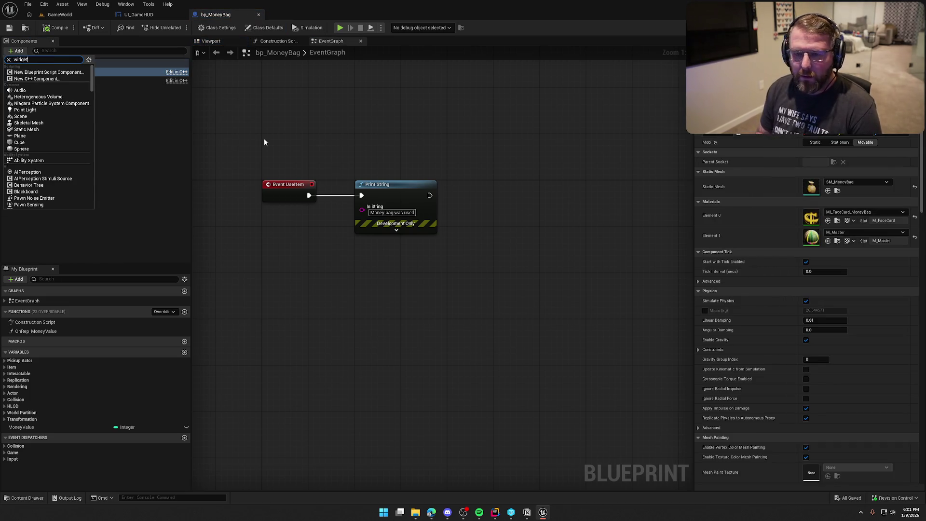
key("Return")
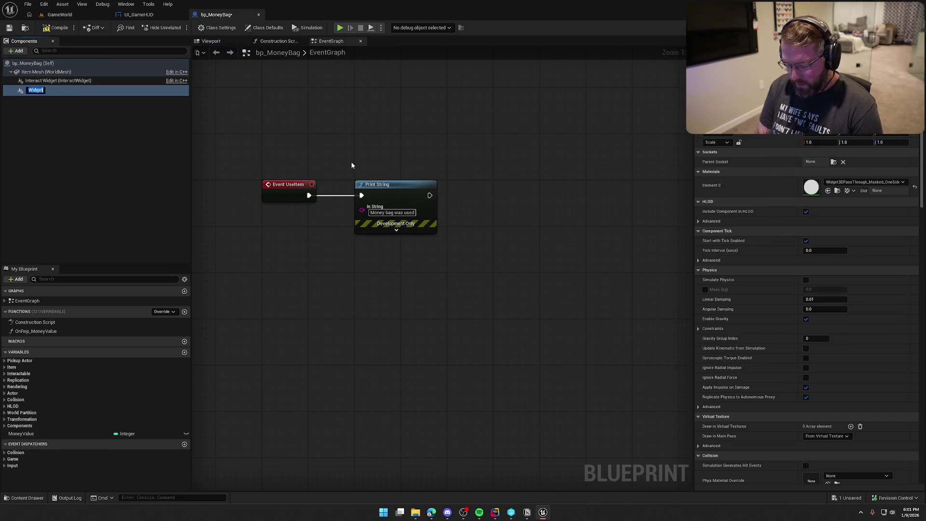
type("DisplayMoney")
key("Return")
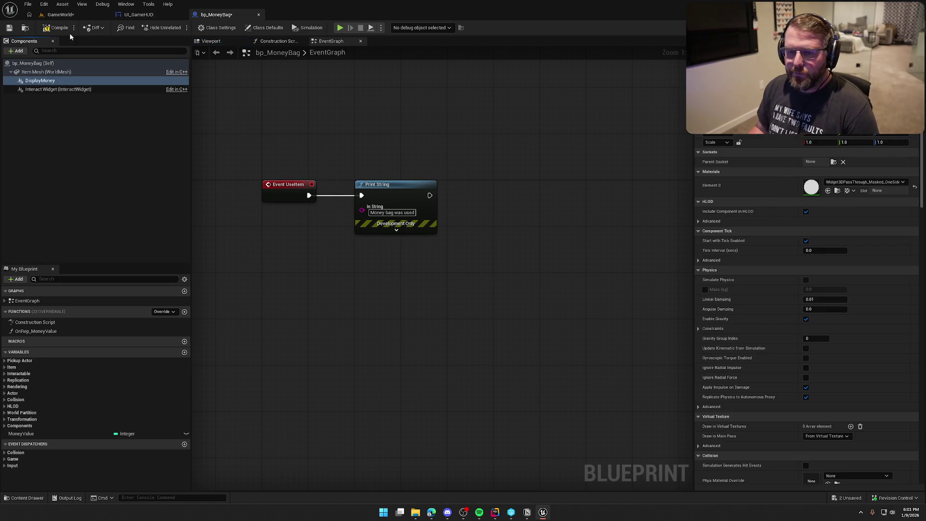
left_click(58, 27)
key("ctrl+space")
- Create a User Widget blueprint named UI_MoneyBag in UI/InGame/Interaction
left_click(24, 440)
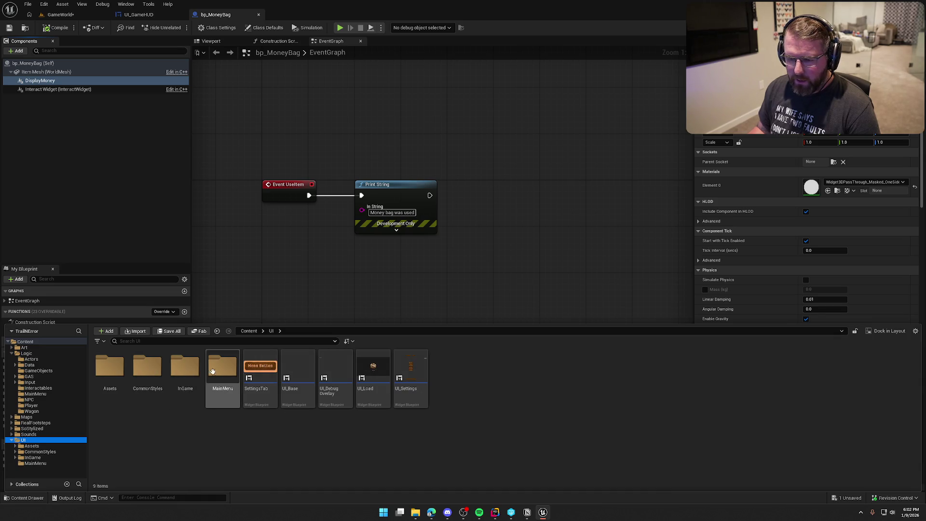
double_click(184, 366)
double_click(110, 367)
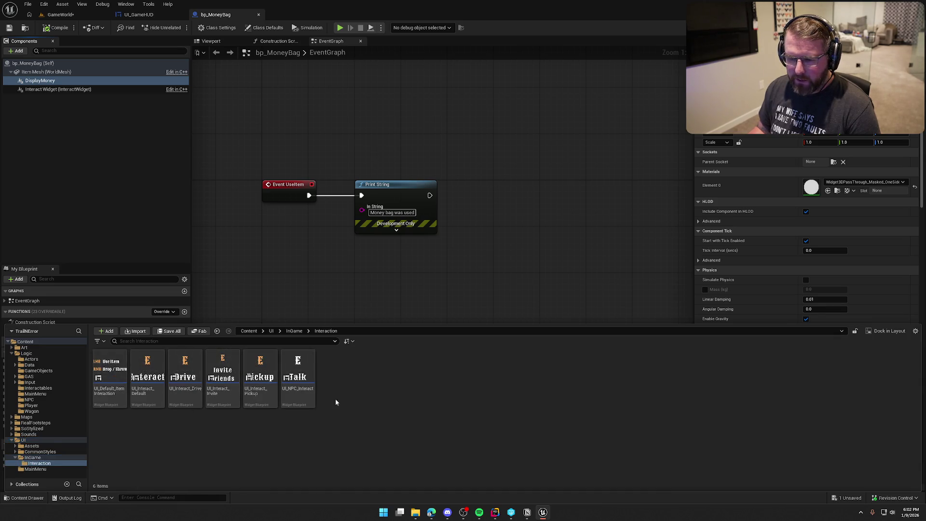
right_click(347, 391)
mouse_move(393, 384)
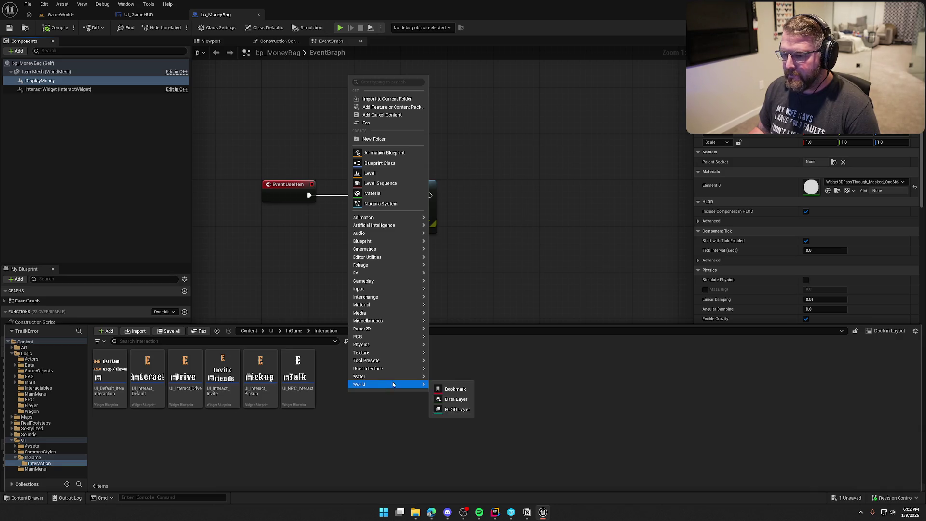
mouse_move(381, 368)
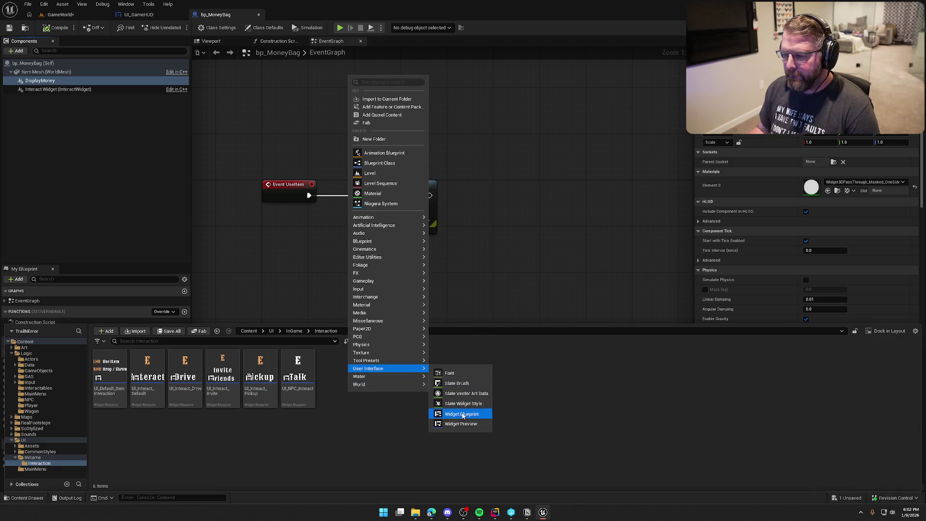
left_click(463, 415)
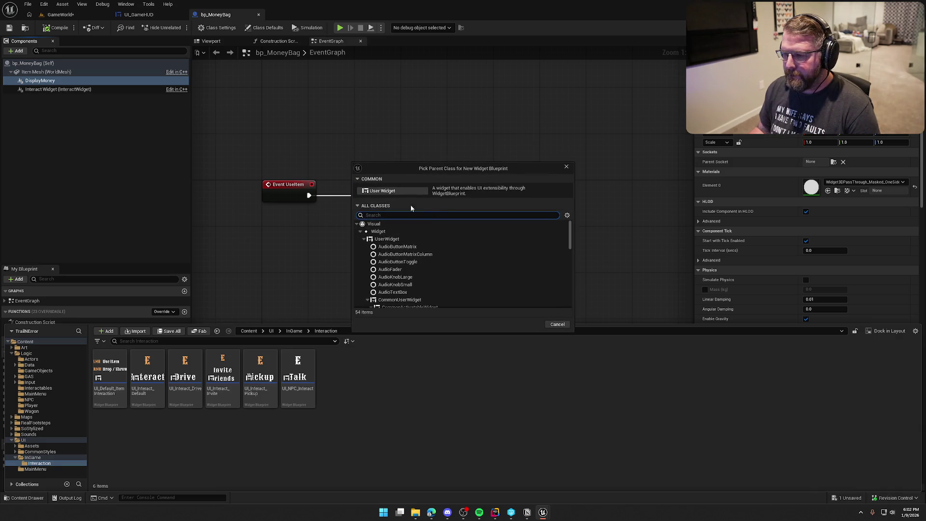
left_click(382, 190)
type("UI_Mo")
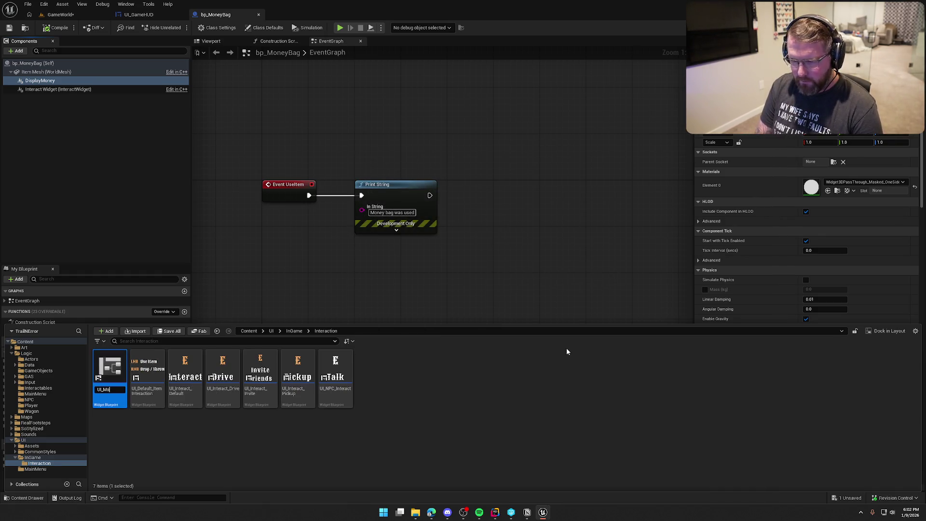
type("neyBag")
key("Return")
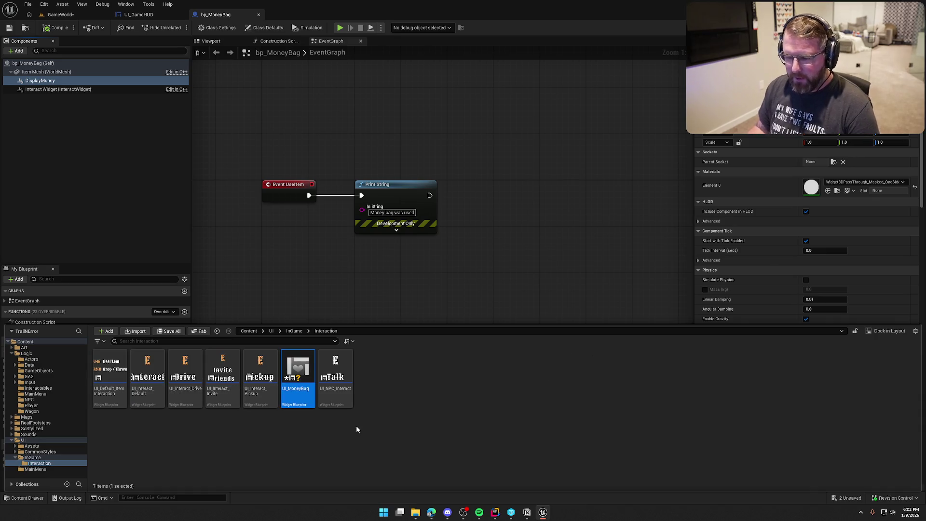
- Save all changes, checking out the level, and open UI_MoneyBag for editing
key("ctrl+shift+s")
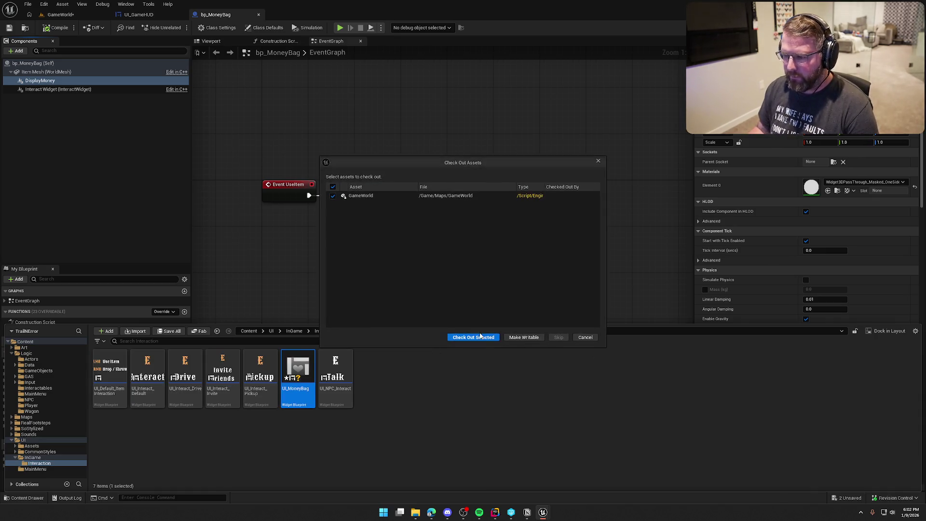
left_click(472, 338)
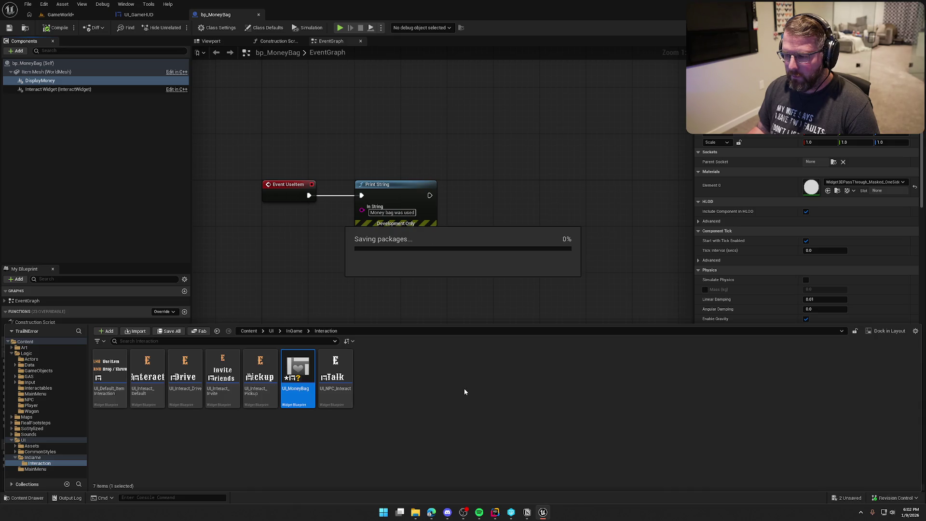
double_click(298, 376)
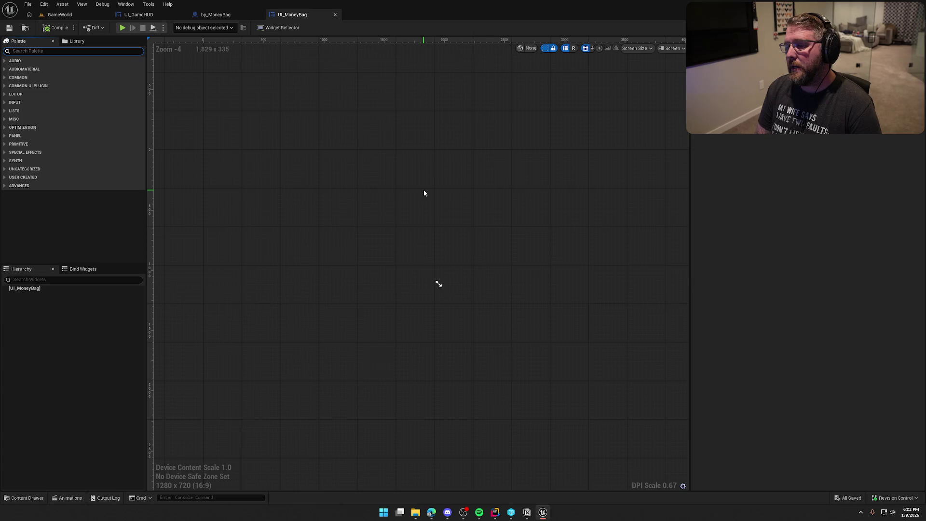
- Add a Common Text block reading $50 with the Default_20_White_Fade style, then save
type("comm")
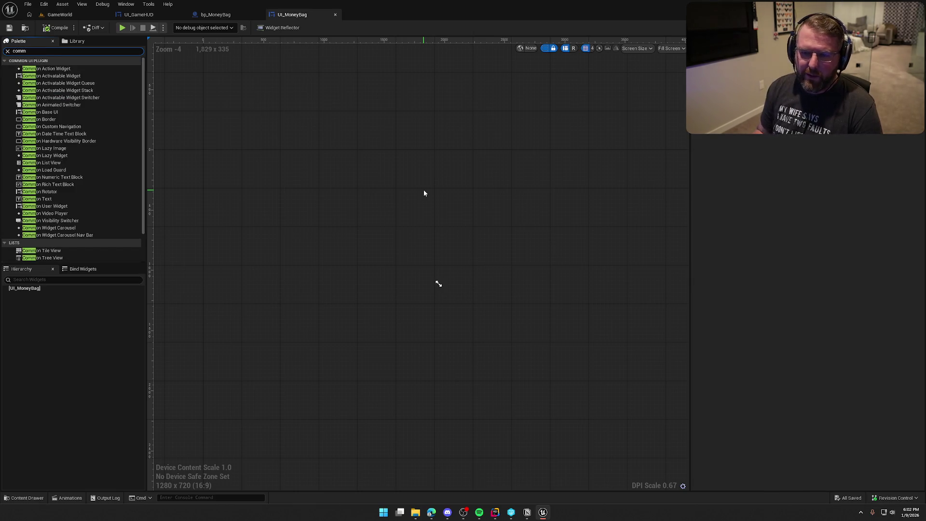
type("on text")
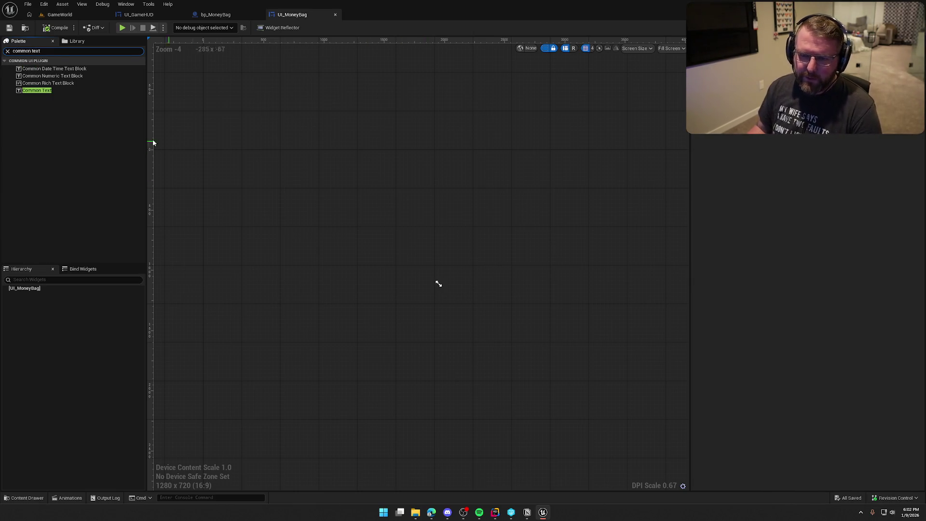
left_click_drag(36, 90, 308, 198)
left_click(669, 48)
left_click(671, 91)
scroll(247, 238, "up", 6)
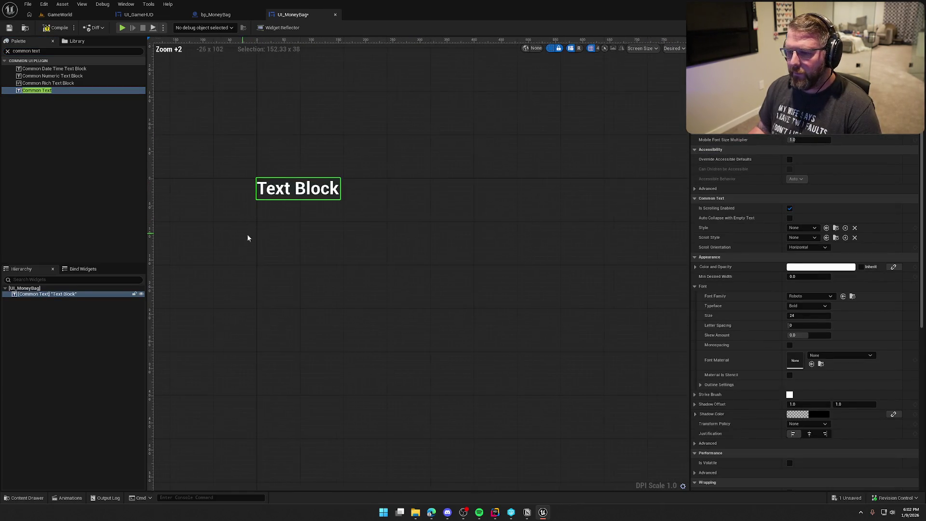
left_click(809, 228)
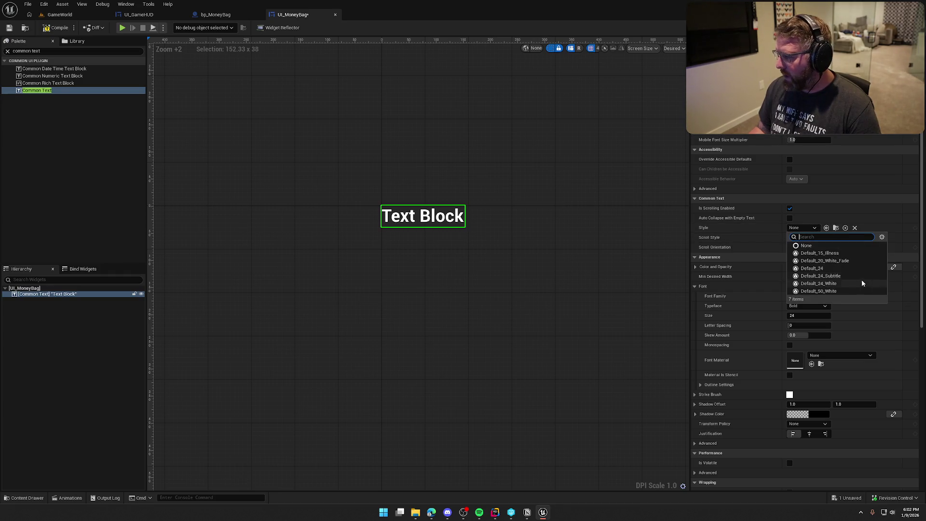
left_click(853, 260)
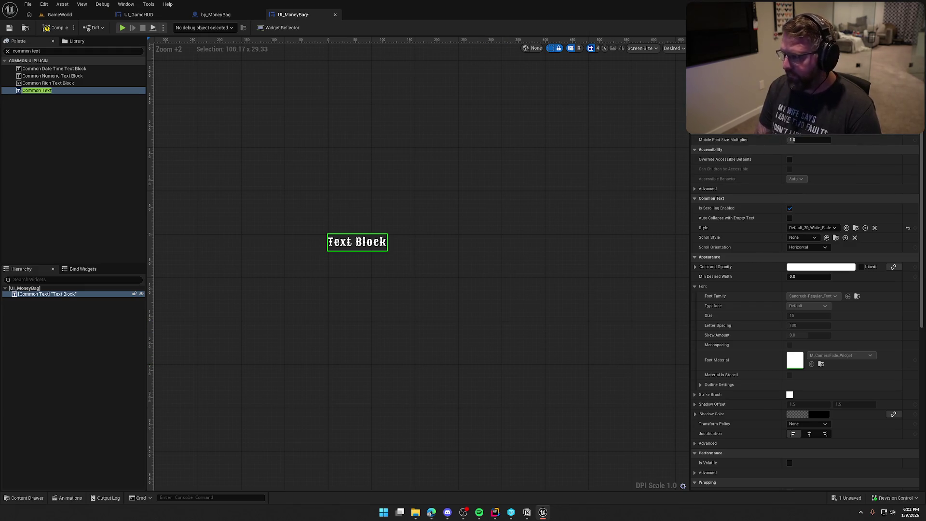
type("$50")
key("Return")
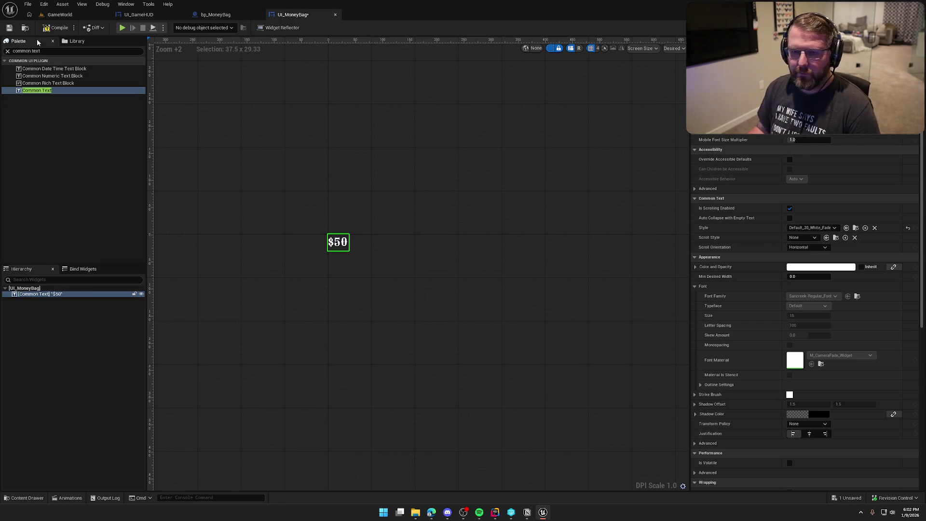
key("ctrl+s")
- Set the $50 text's render opacity to 0.0, save, and show the Animations panel
left_click(241, 184)
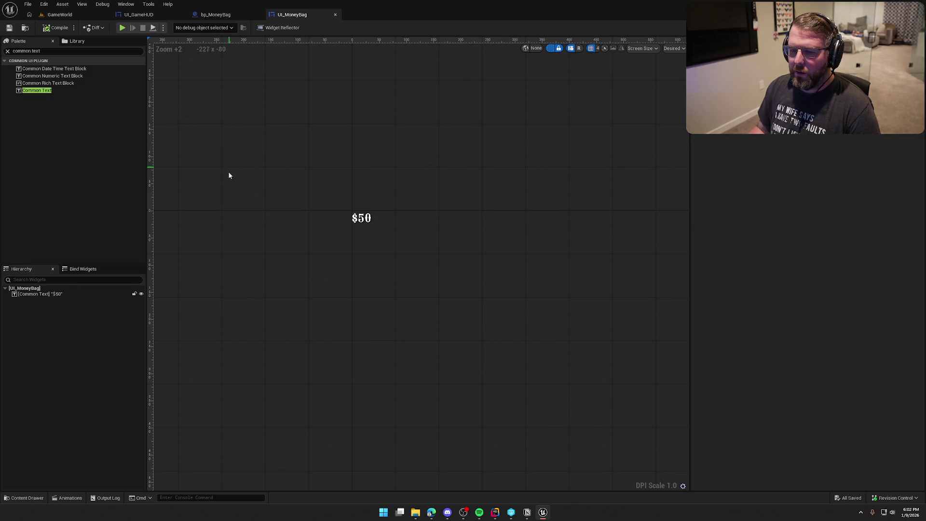
left_click(53, 295)
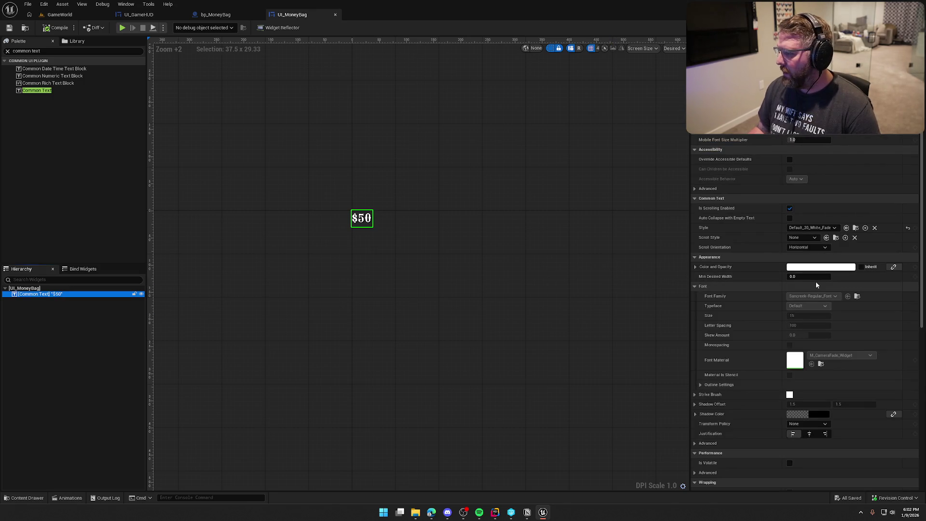
scroll(819, 290, "down", 2)
scroll(831, 314, "down", 4)
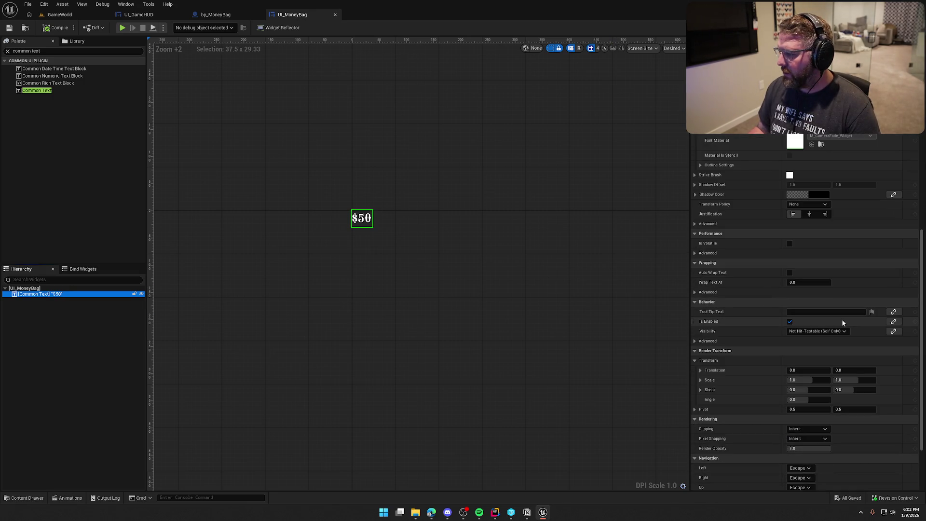
scroll(841, 319, "down", 1)
left_click(806, 378)
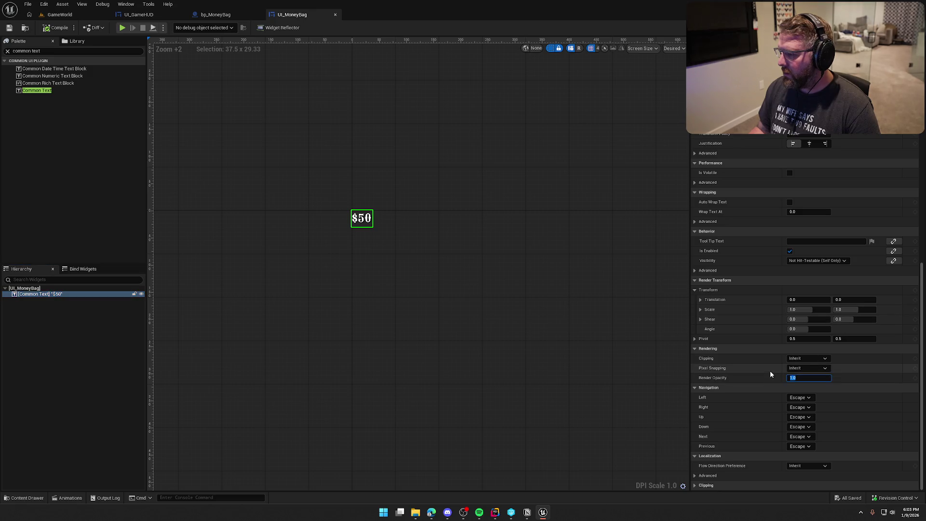
type("0")
key("Return")
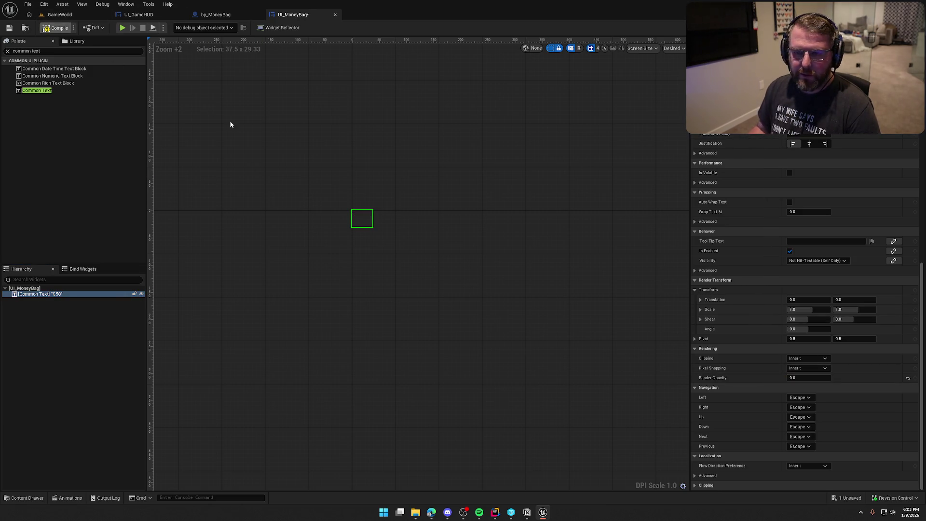
left_click(231, 124)
key("ctrl+s")
left_click(126, 4)
left_click(186, 86)
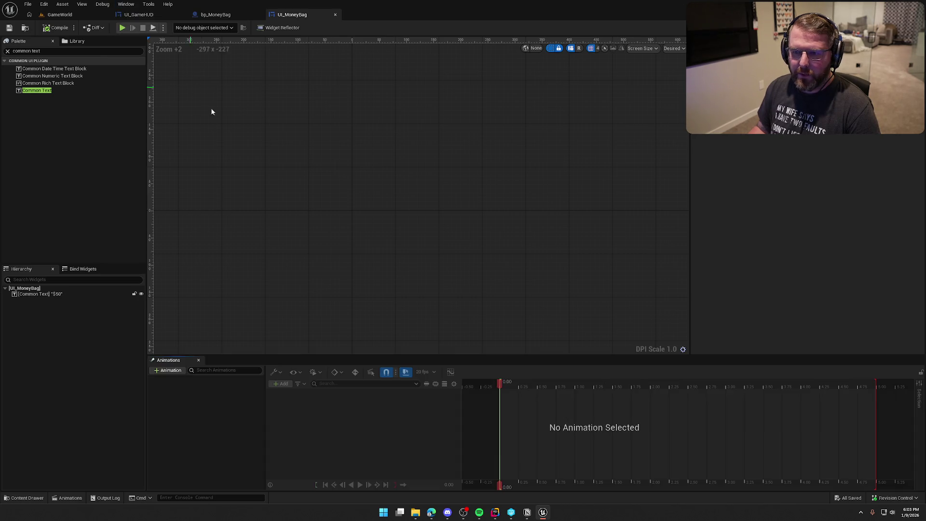
- Create the DisplayMoney animation and rename the $50 text widget to MoneyValue
left_click(169, 370)
type("DisplayN")
type("oney")
key("Return")
left_click(175, 378)
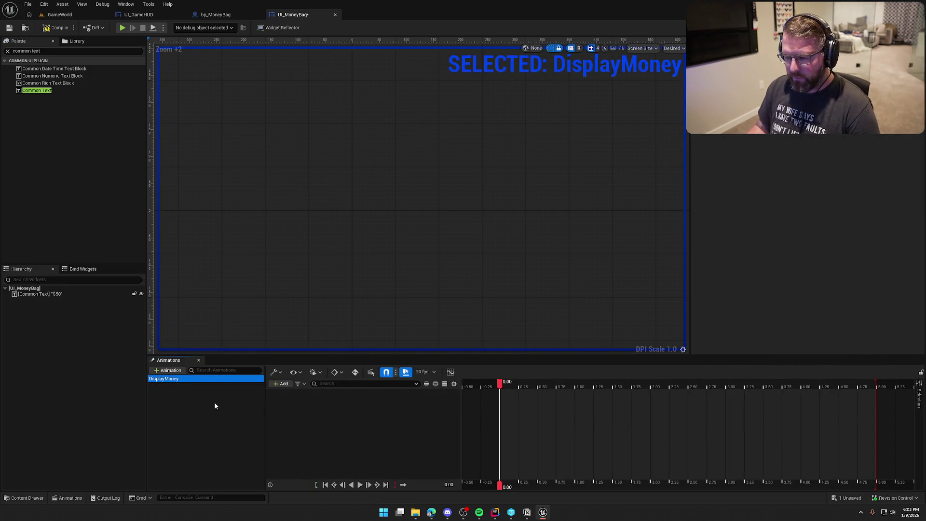
left_click(38, 294)
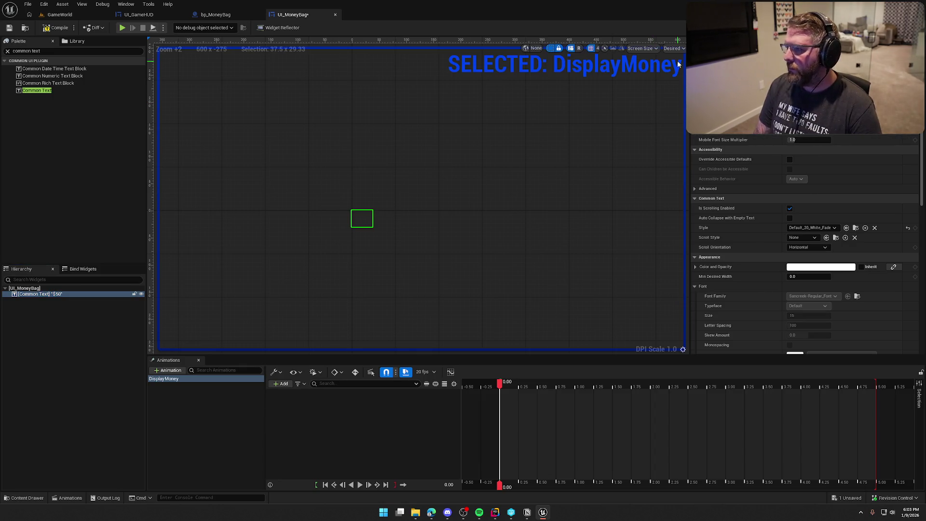
type("MoneyValue")
key("Return")
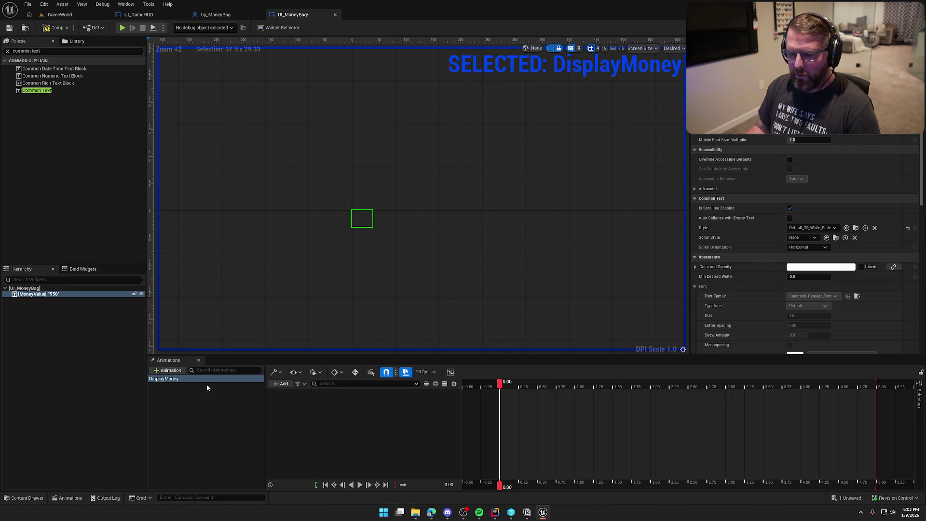
- Add a MoneyValue track with Render Opacity and Transform property tracks
left_click(281, 383)
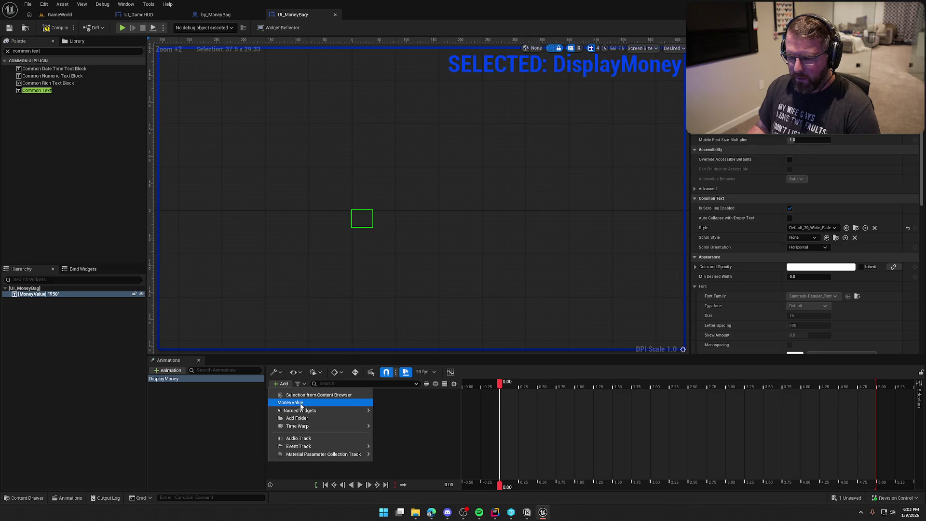
left_click(377, 421)
left_click(426, 393)
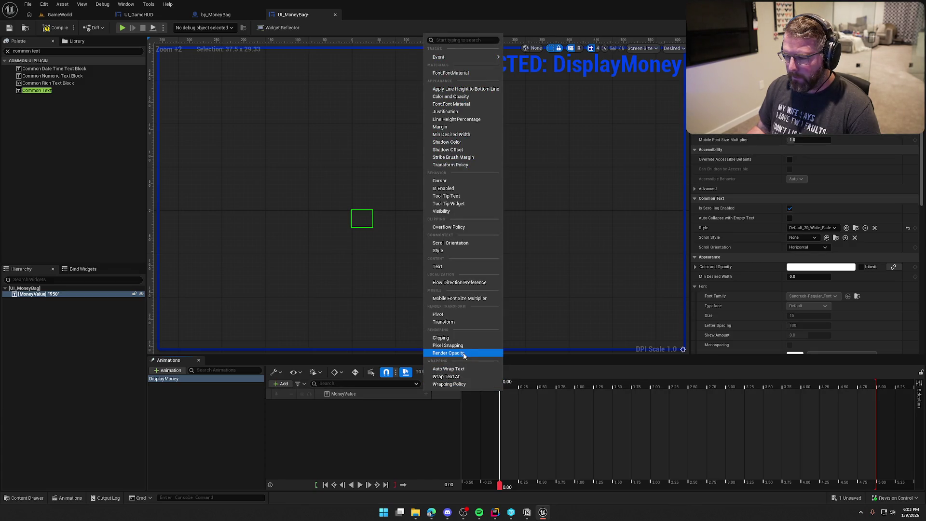
left_click(449, 353)
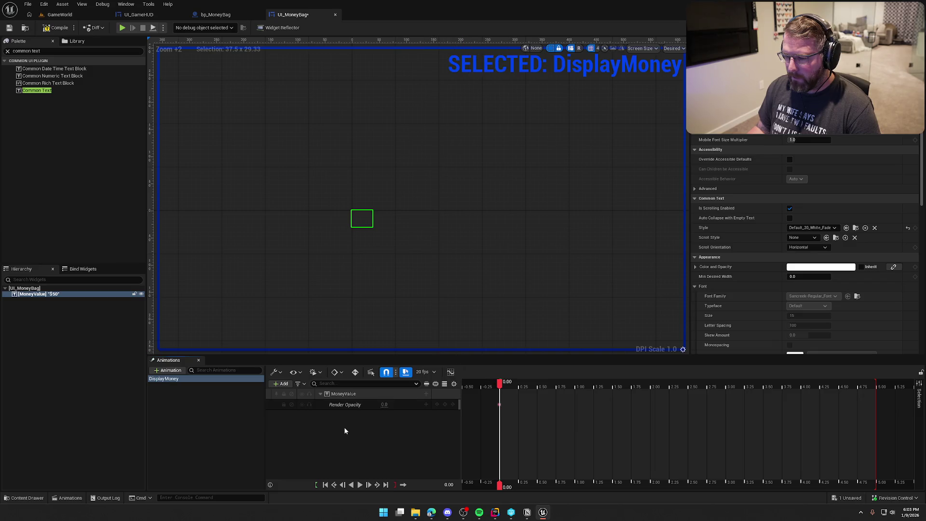
left_click(426, 393)
left_click(464, 320)
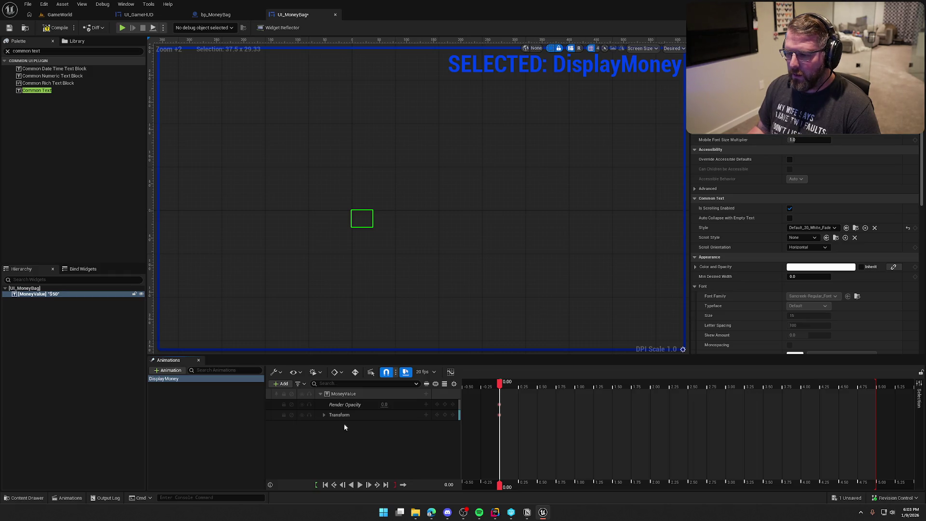
- Remove the Shear and Rotation sub-tracks from the Transform track
left_click(323, 414)
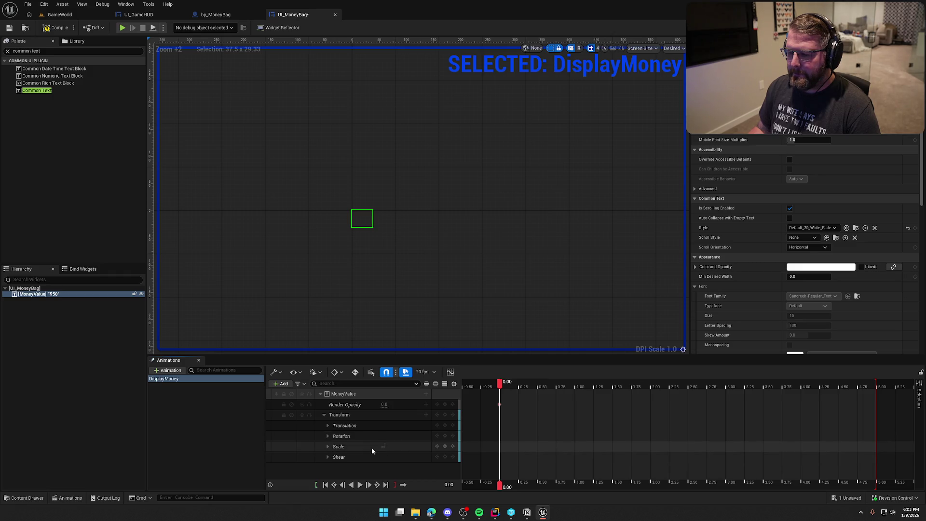
left_click(355, 457)
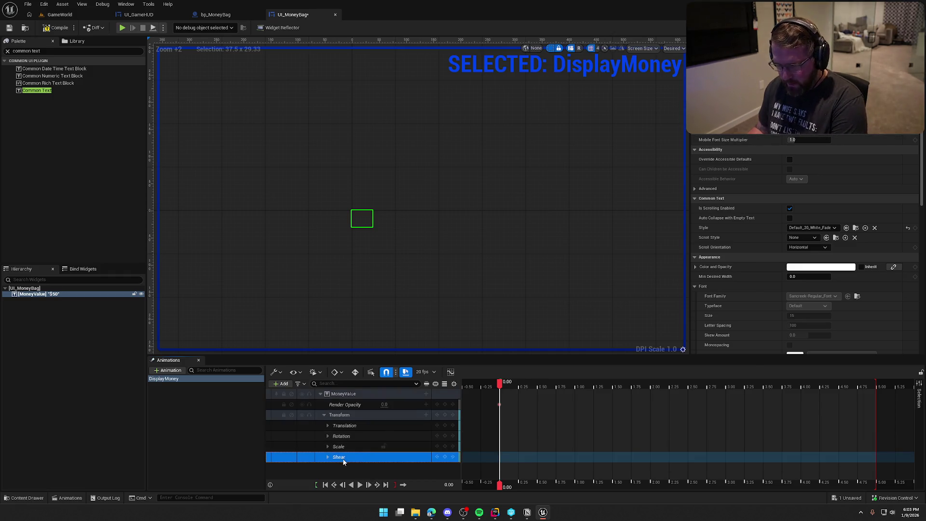
key("Delete")
left_click(340, 437)
key("Delete")
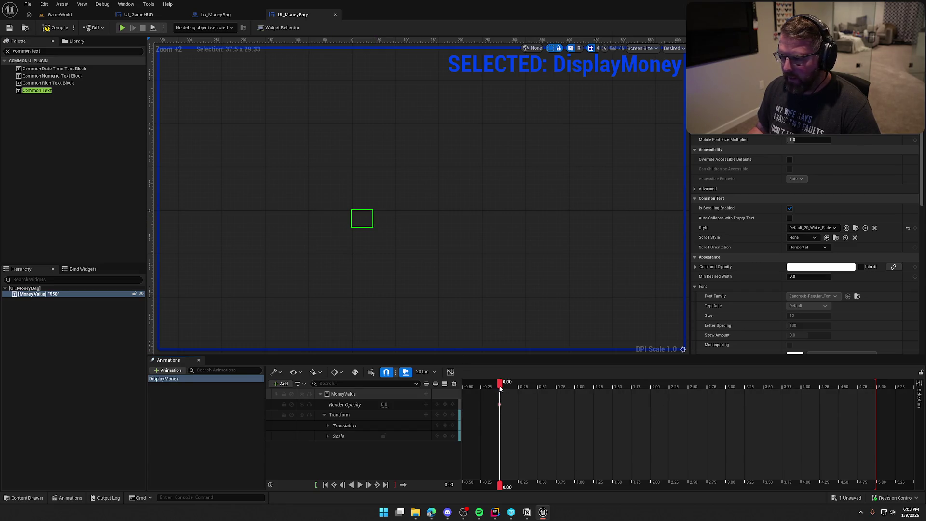
- At 0.50 s, key Render Opacity 1 and Translation Y -125
left_click_drag(499, 387, 537, 386)
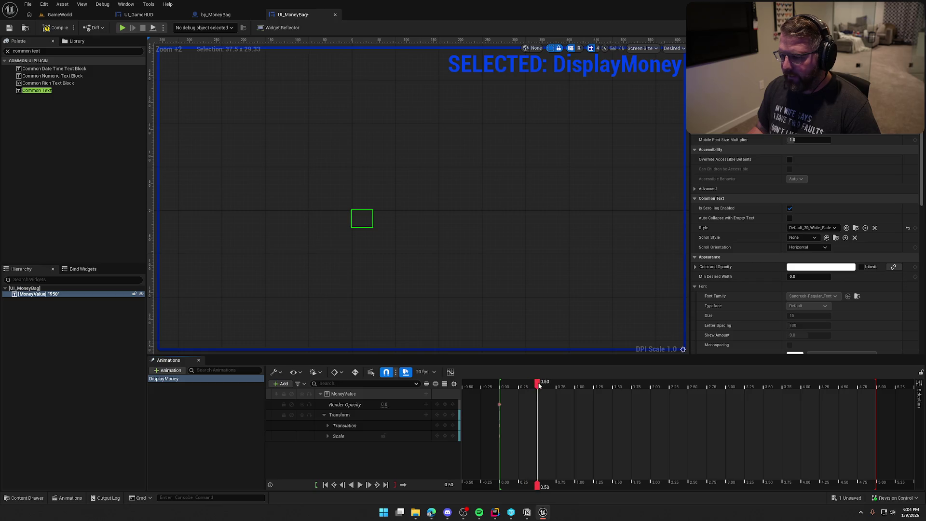
left_click(385, 404)
type("1")
key("Return")
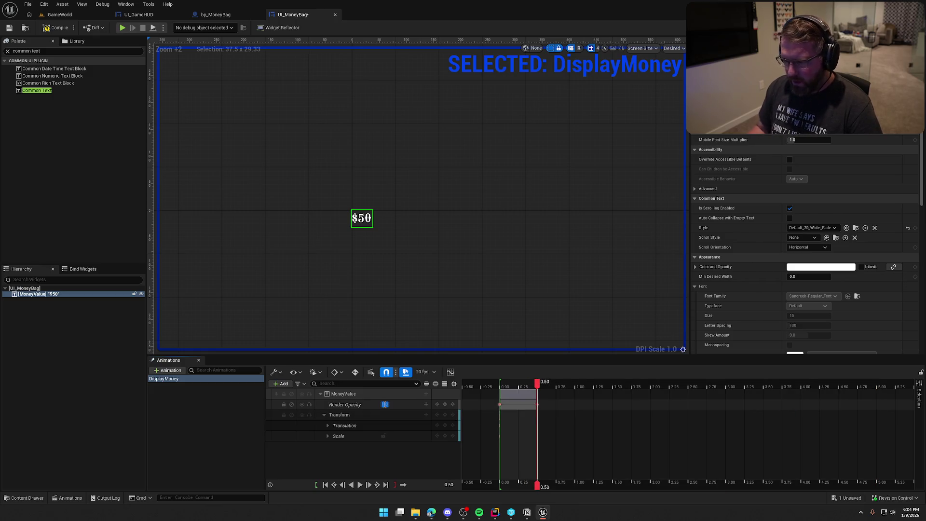
left_click(328, 425)
left_click_drag(385, 446, 364, 445)
type("-120")
key("Return")
type("-125")
key("Return")
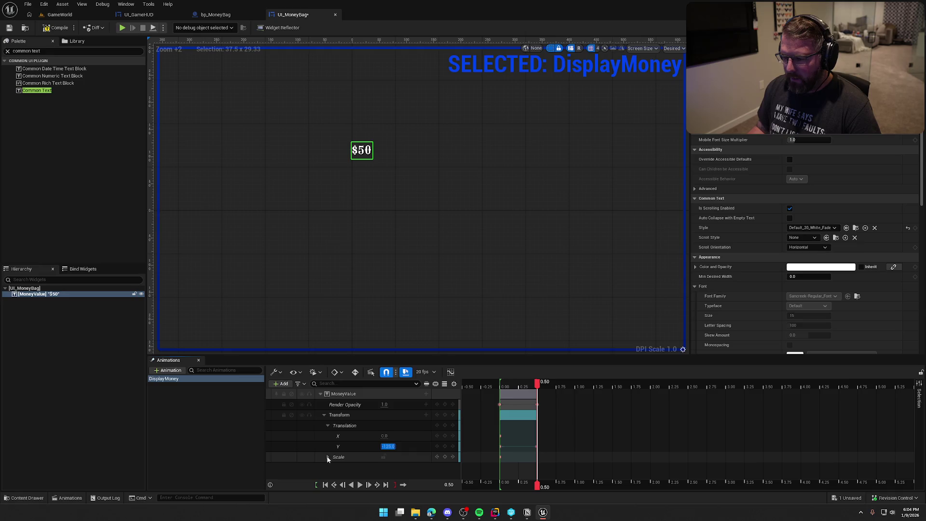
- Key Scale X and Y to 1 at 0.50 s
left_click(328, 457)
left_click(384, 463)
key("Return")
type("1")
key("Return")
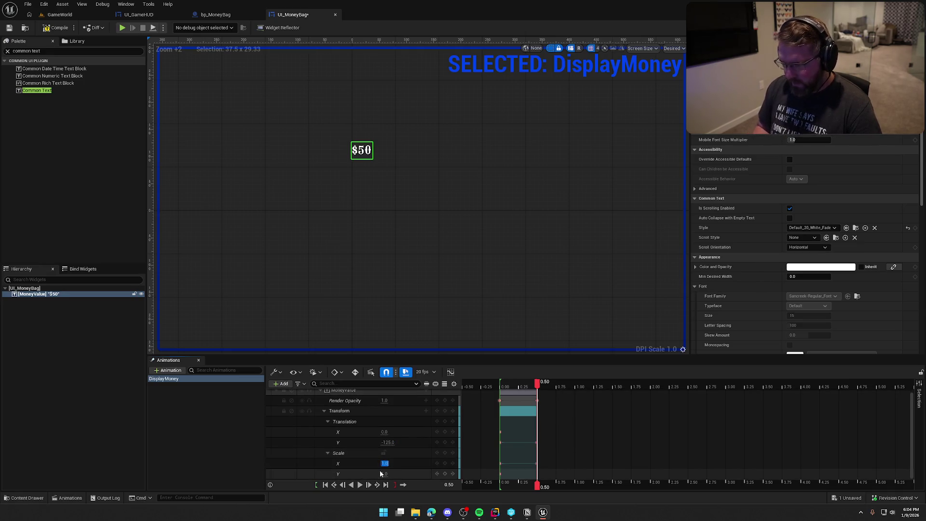
left_click(383, 473)
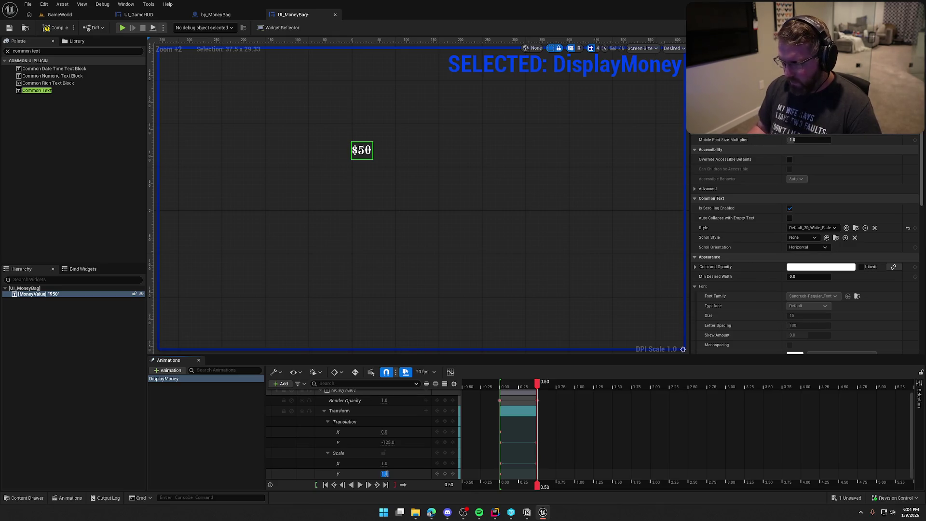
key("Return")
- At the animation start, key Scale X and Y to 0
left_click(352, 485)
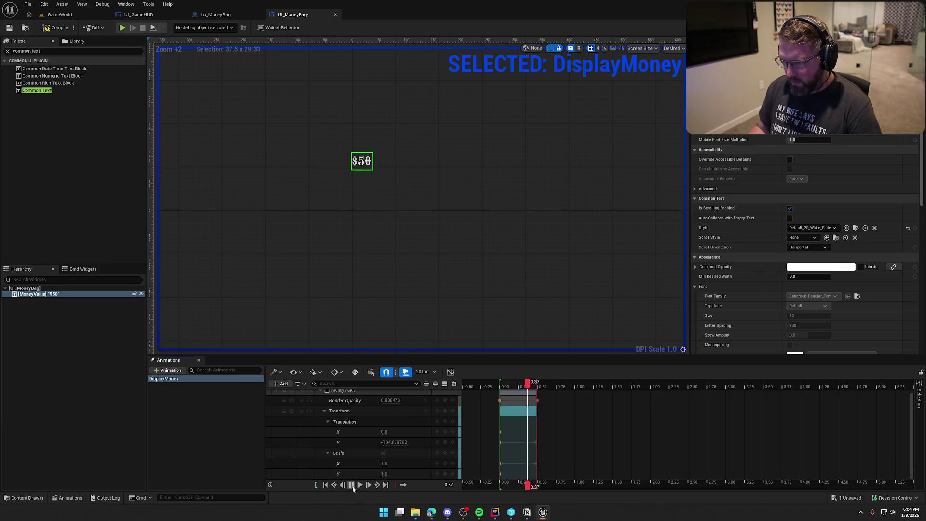
left_click(385, 464)
type("0")
key("Return")
left_click(384, 474)
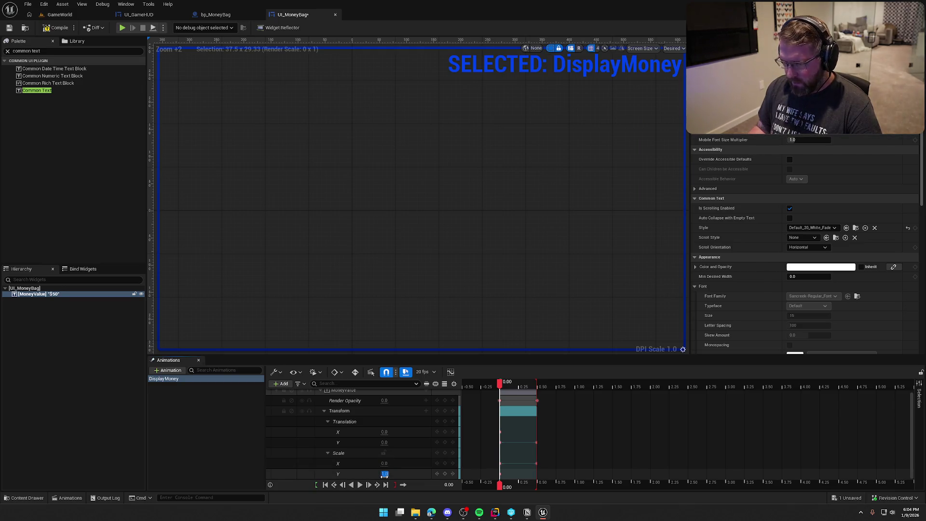
type("0")
key("Return")
- Preview the DisplayMoney animation forward and in reverse, checking Scale Y at 0.50 s
left_click(360, 485)
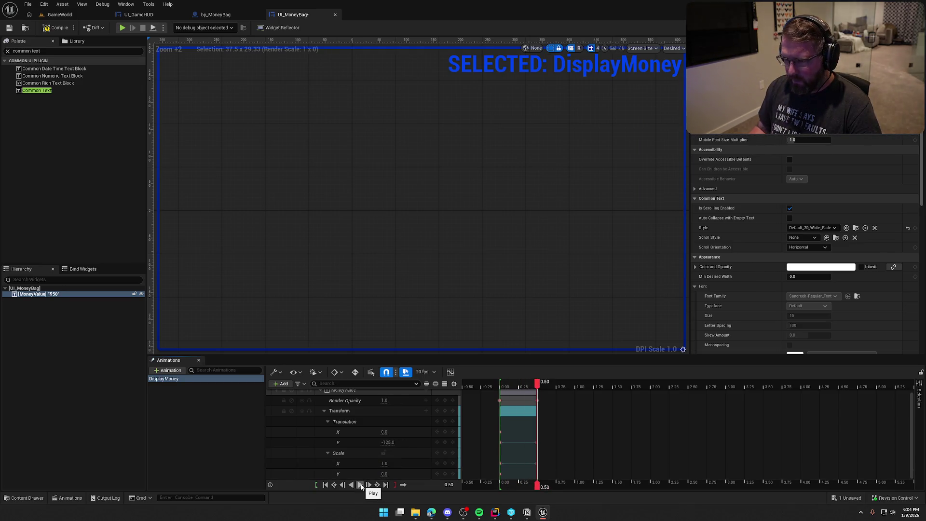
left_click(351, 485)
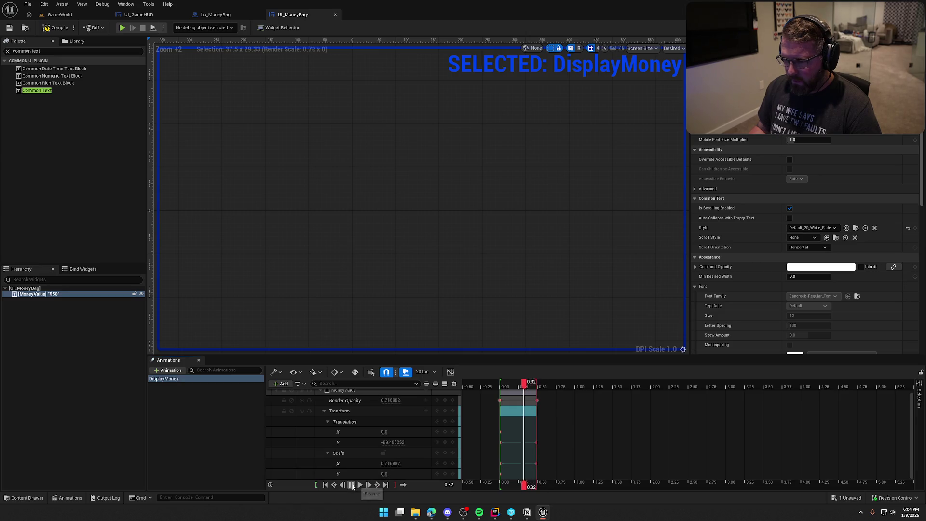
left_click(359, 485)
left_click(384, 474)
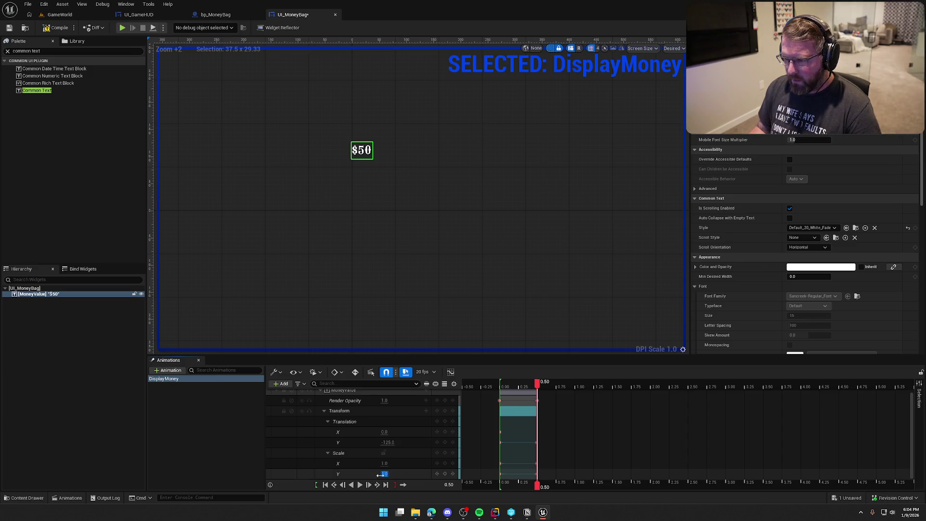
left_click(351, 485)
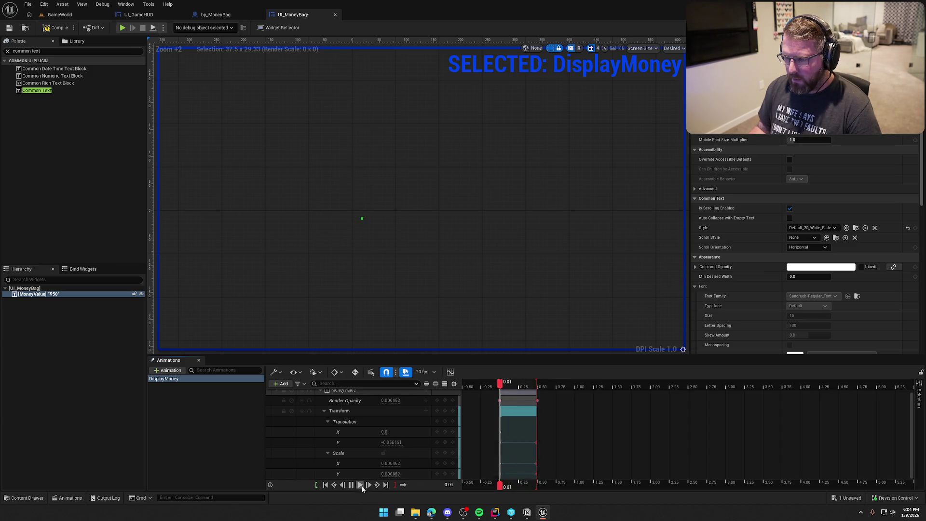
left_click(360, 485)
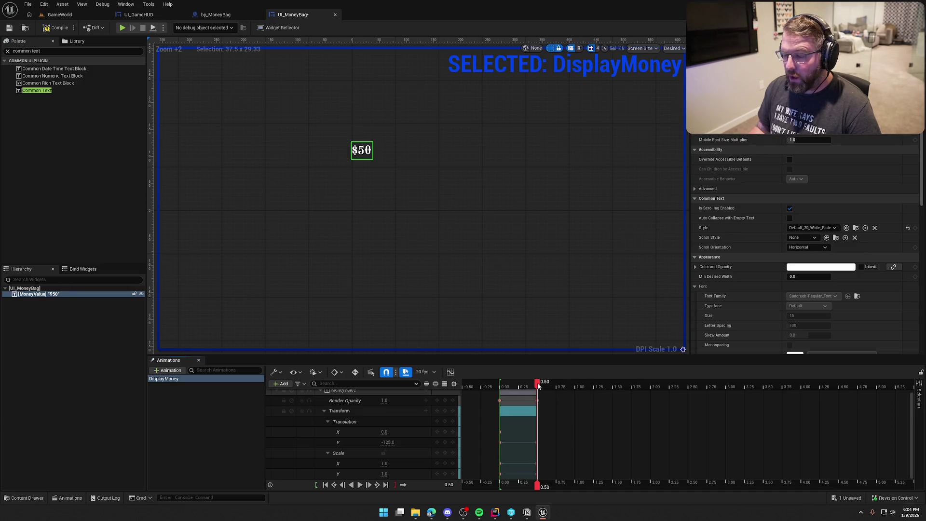
left_click_drag(539, 383, 682, 392)
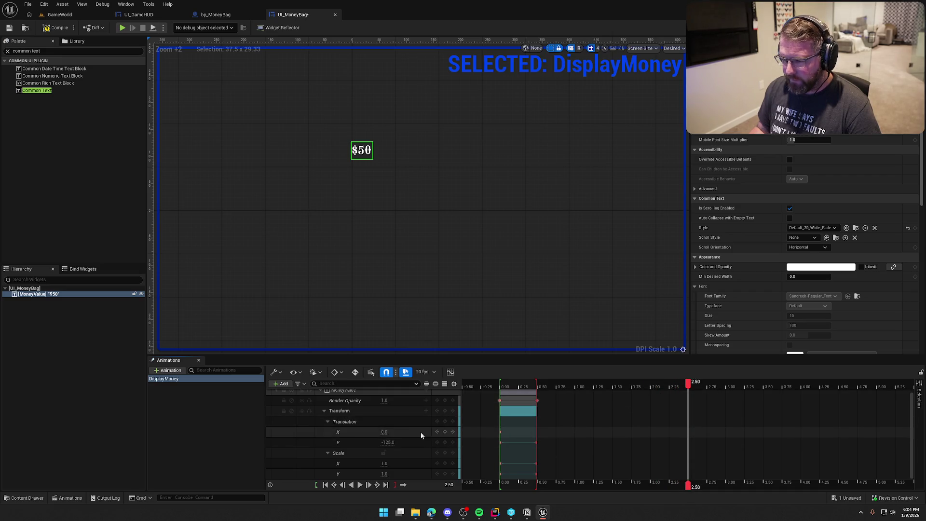
- Add Scale, Translation and Render Opacity hold keyframes at 2.50 s
left_click(327, 421)
left_click(328, 436)
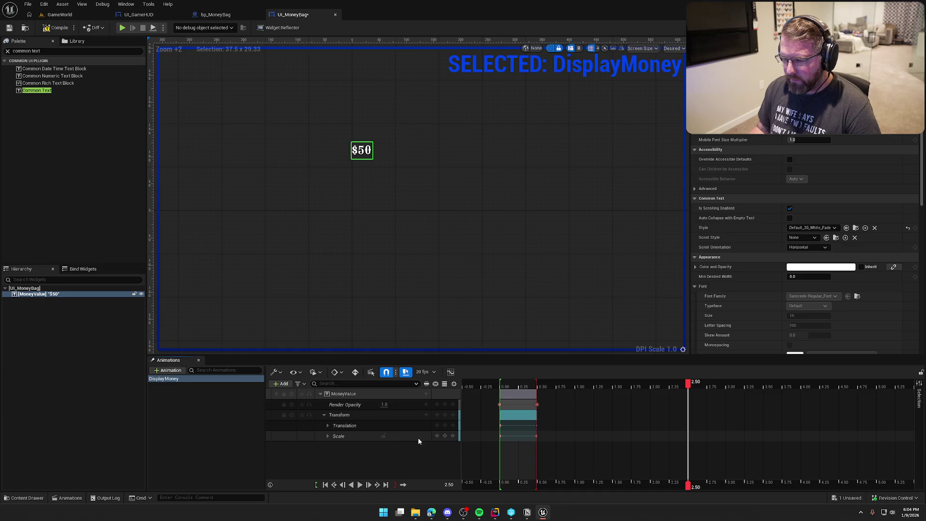
left_click(445, 436)
left_click(444, 425)
left_click(445, 405)
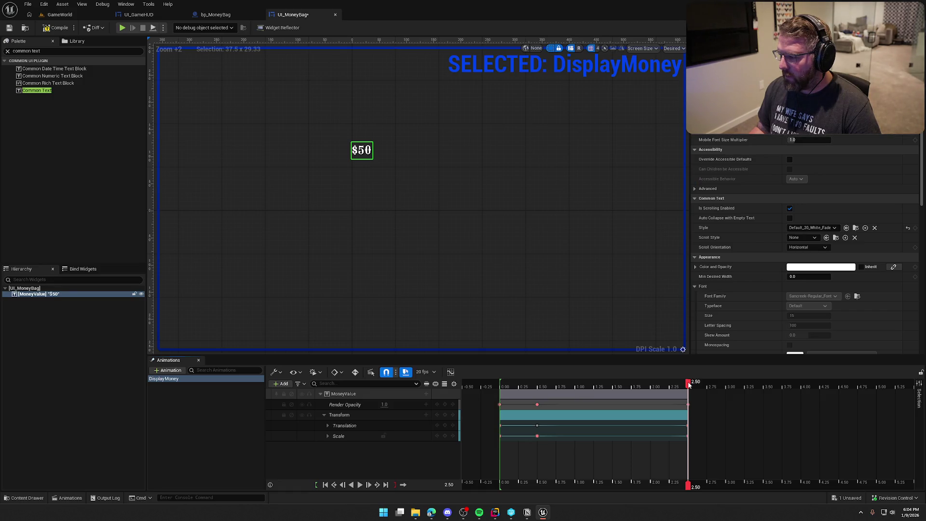
- Key Render Opacity to 0 at 3.25 s, preview from the start, and save the widget
left_click_drag(689, 383, 745, 384)
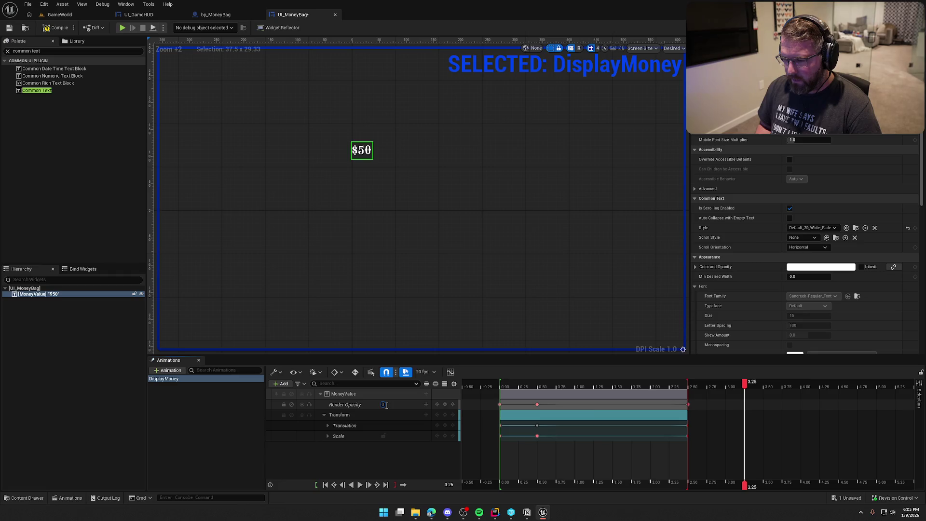
key("Return")
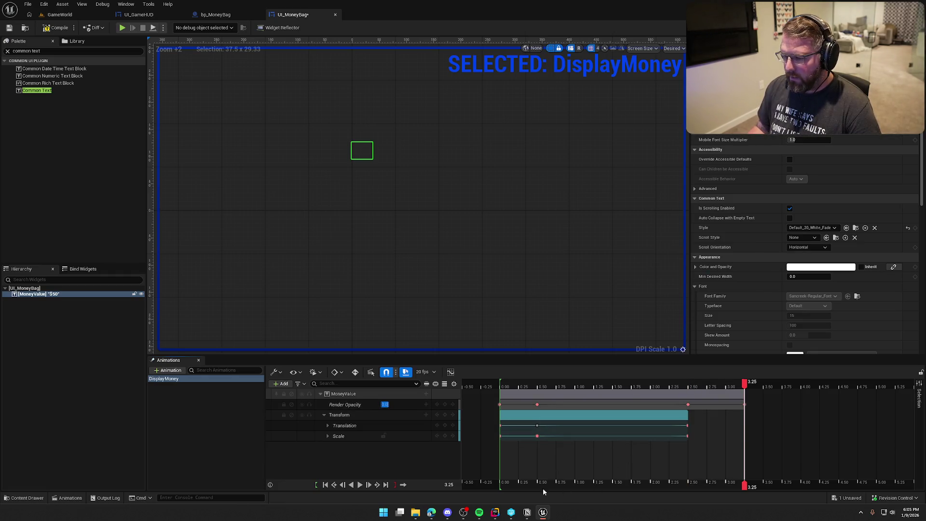
left_click(325, 485)
left_click(360, 485)
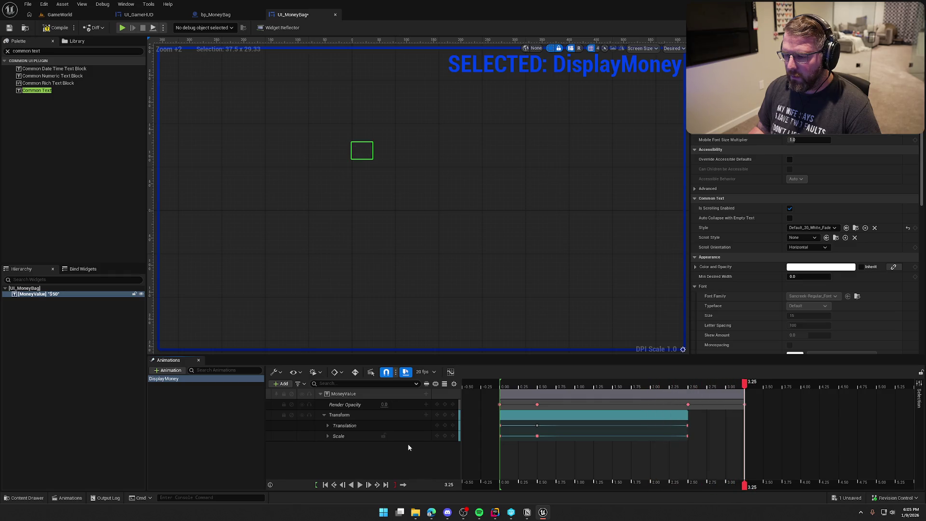
left_click(233, 444)
key("ctrl+s")
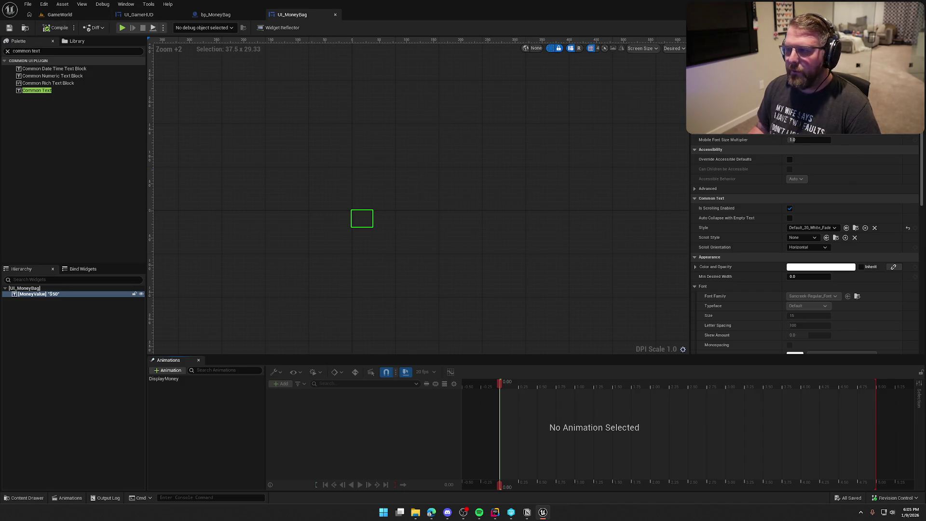
left_click(909, 28)
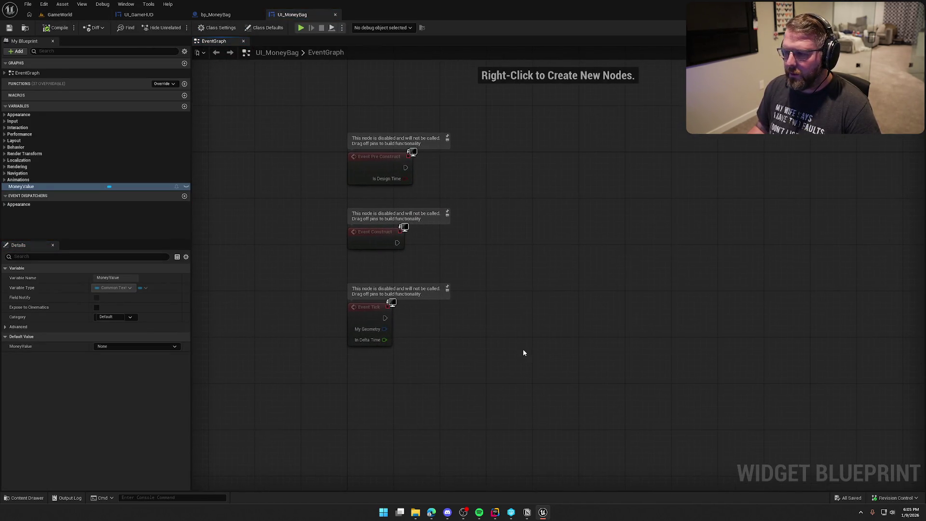
- Delete the three default event nodes and add a DisplayMoneyTotal custom event
left_click_drag(531, 353, 360, 176)
key("Delete")
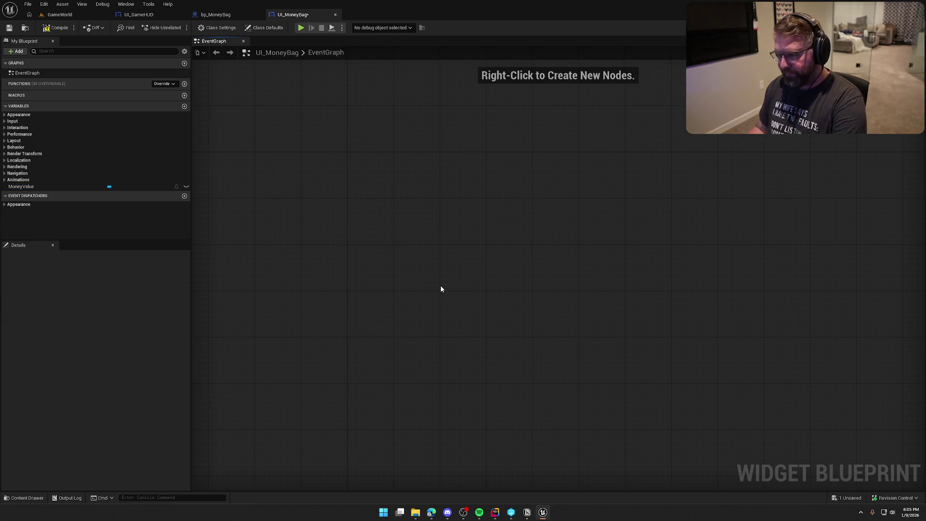
right_click(336, 161)
type("custom")
key("Return")
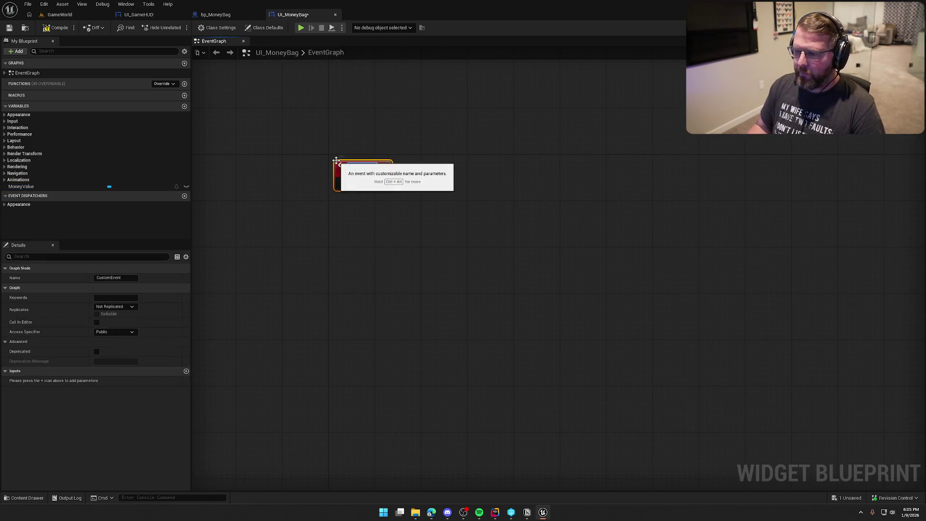
type("DisplayMoneyTotal")
key("Return")
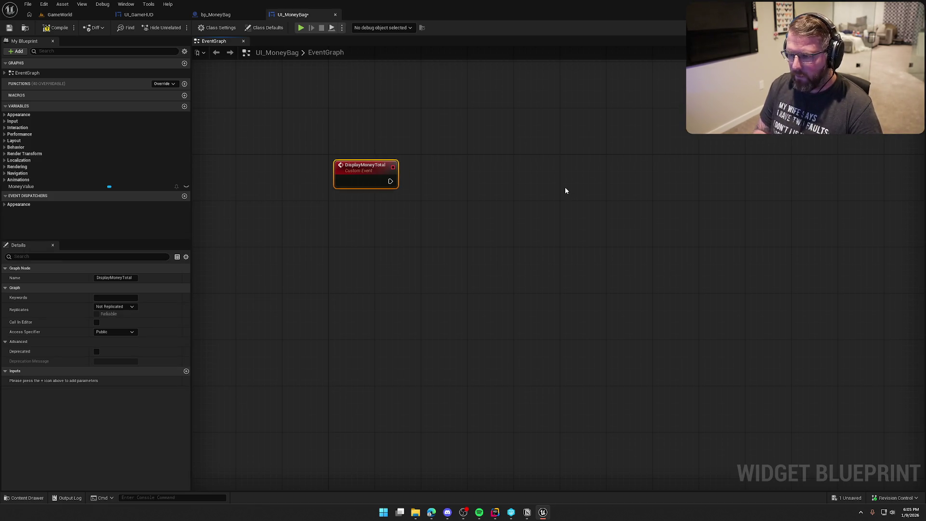
left_click_drag(341, 174, 335, 168)
- Add a SetText node targeting MoneyValue, wired from DisplayMoneyTotal
mouse_move(22, 186)
left_mouse_down()
mouse_move(392, 139)
mouse_move(471, 153)
left_mouse_up()
type("set text")
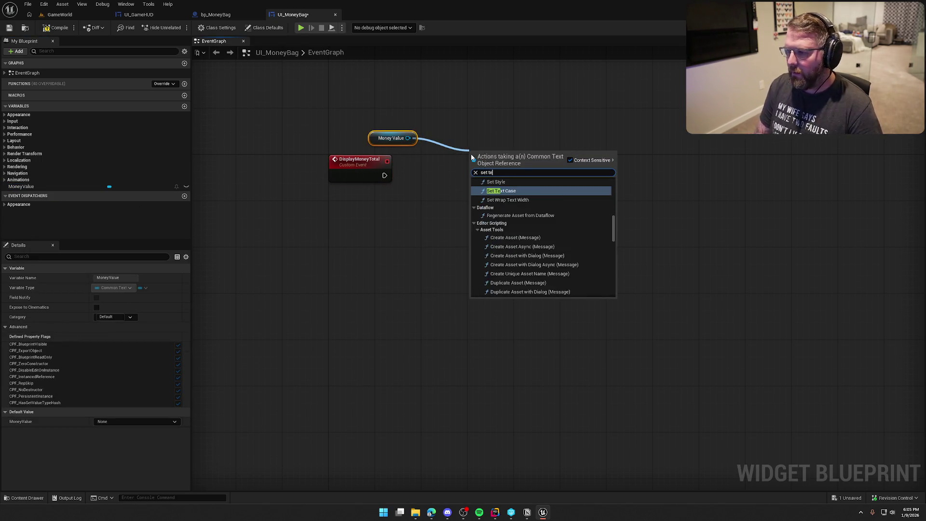
left_click(516, 293)
left_click_drag(474, 175, 384, 175)
left_click_drag(384, 138, 482, 150)
left_click(482, 128)
left_click(357, 172)
- Give DisplayMoneyTotal an integer input named Money and compile-save the widget
left_click(186, 371)
left_click(35, 379)
key("ctrl+a")
type("Money")
key("Return")
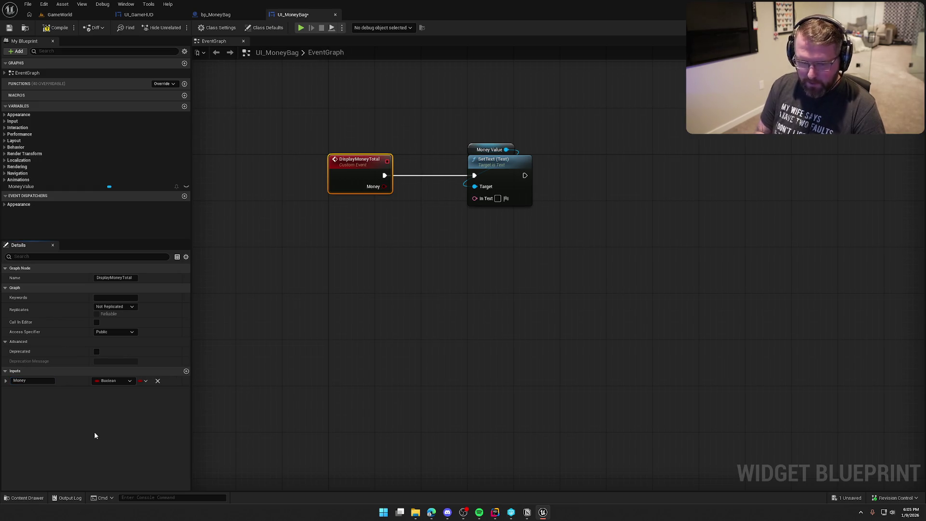
left_click(118, 381)
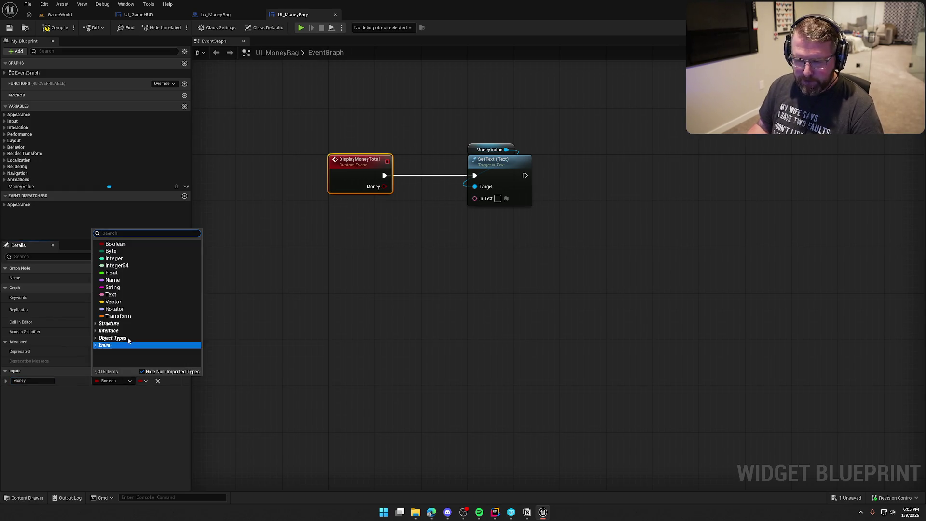
left_click(123, 258)
left_click(56, 28)
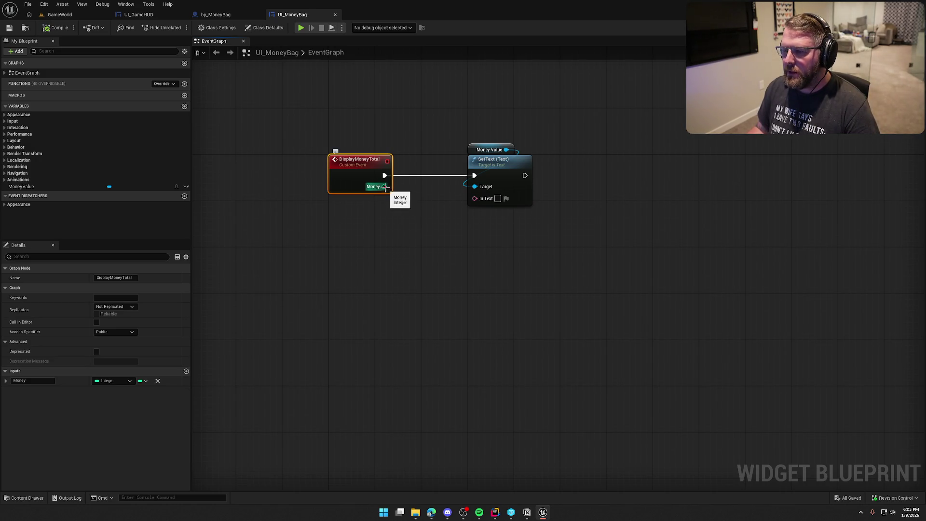
left_click_drag(475, 198, 471, 233)
- Feed SetText from a '${Num}' Format Text node with Money wired to Num, then compile
type("format")
key("Return")
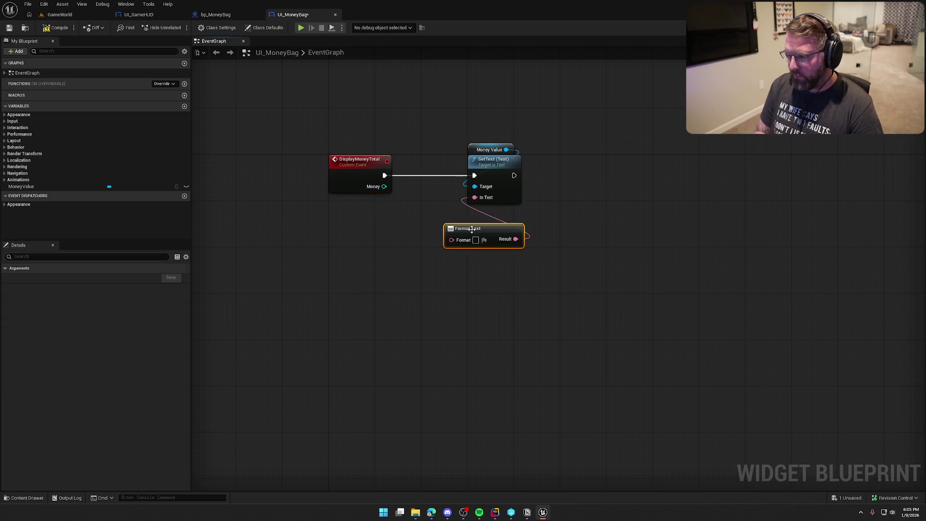
type("${Num")
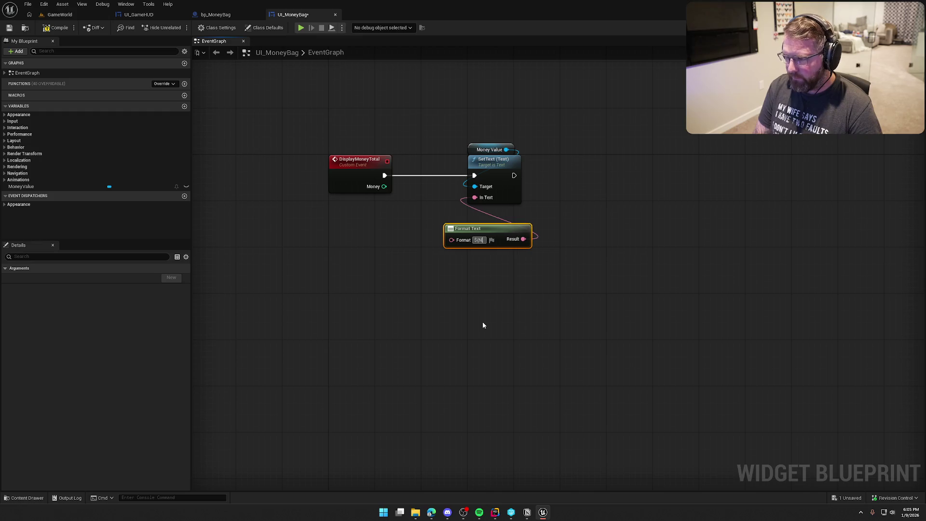
type("}")
key("Return")
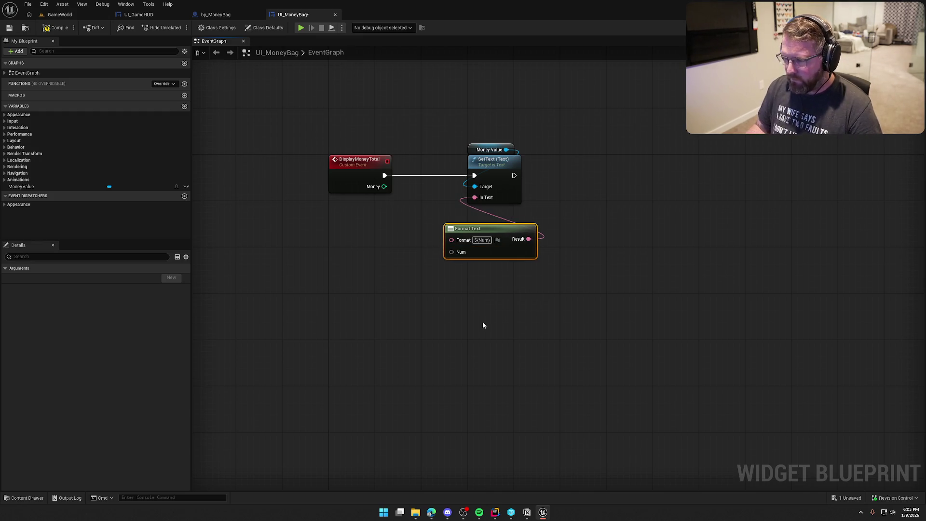
left_click_drag(451, 252, 384, 186)
left_click_drag(468, 228, 400, 207)
left_click_drag(513, 281, 463, 276)
left_click(55, 29)
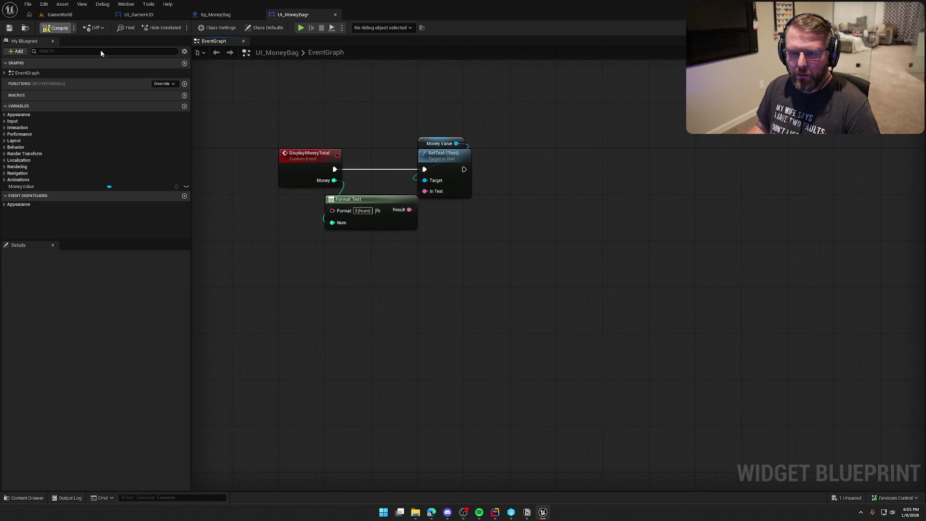
- Chain Play Animation Forward with the DisplayMoney getter after SetText, and save
left_click(4, 179)
mouse_move(26, 186)
left_mouse_down()
mouse_move(527, 96)
mouse_move(512, 114)
mouse_move(552, 134)
left_mouse_up()
left_click(554, 121)
type("play an")
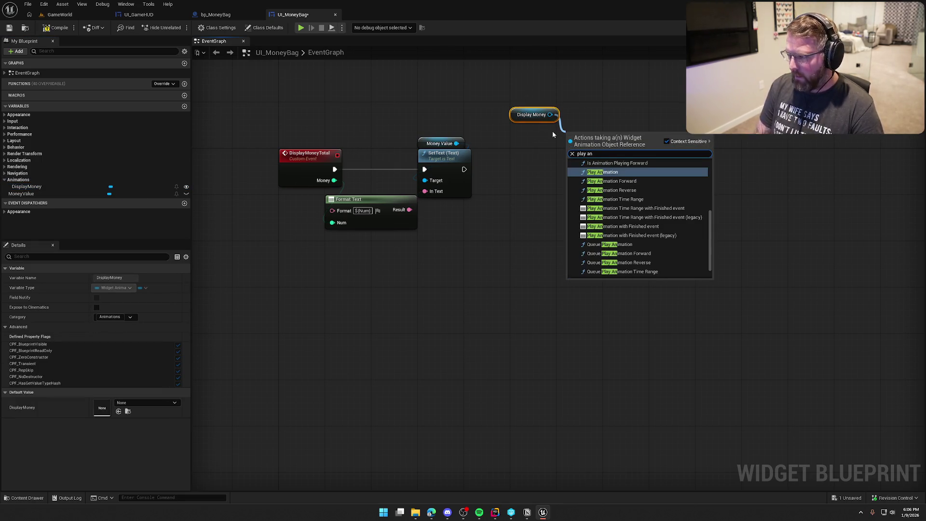
left_click(609, 181)
left_click_drag(569, 152, 463, 170)
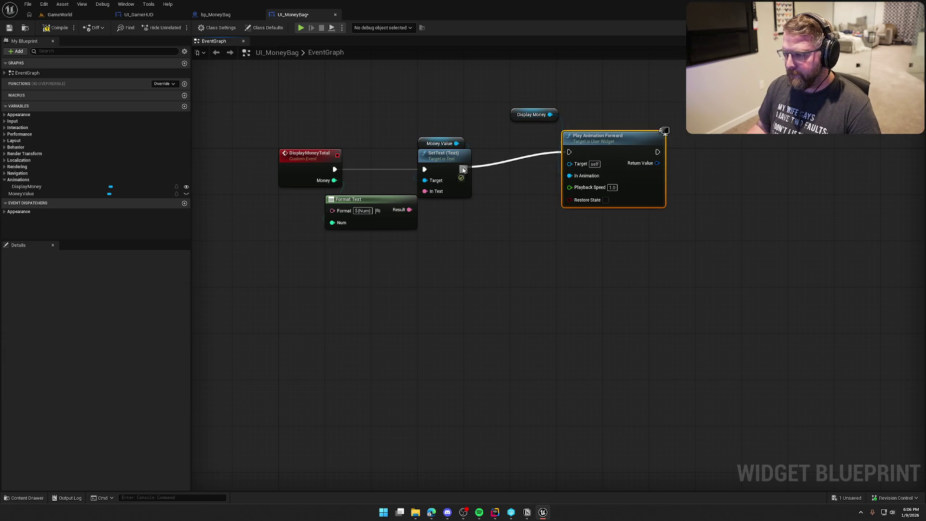
left_click_drag(595, 143, 544, 161)
left_click_drag(527, 116, 529, 144)
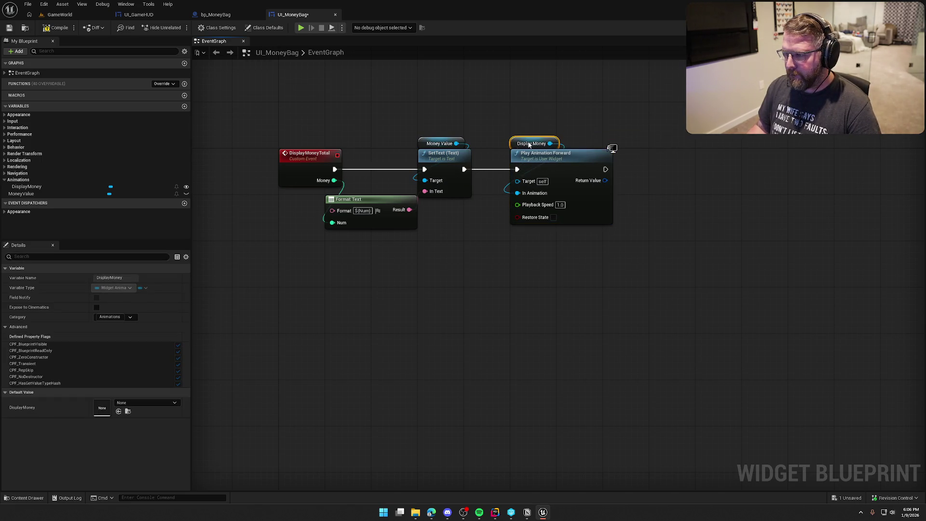
left_click(499, 119)
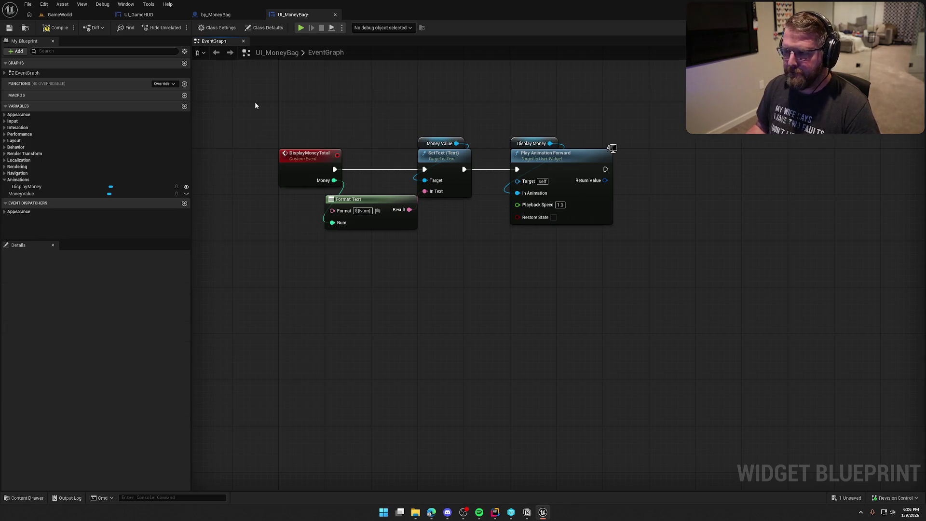
key("ctrl+s")
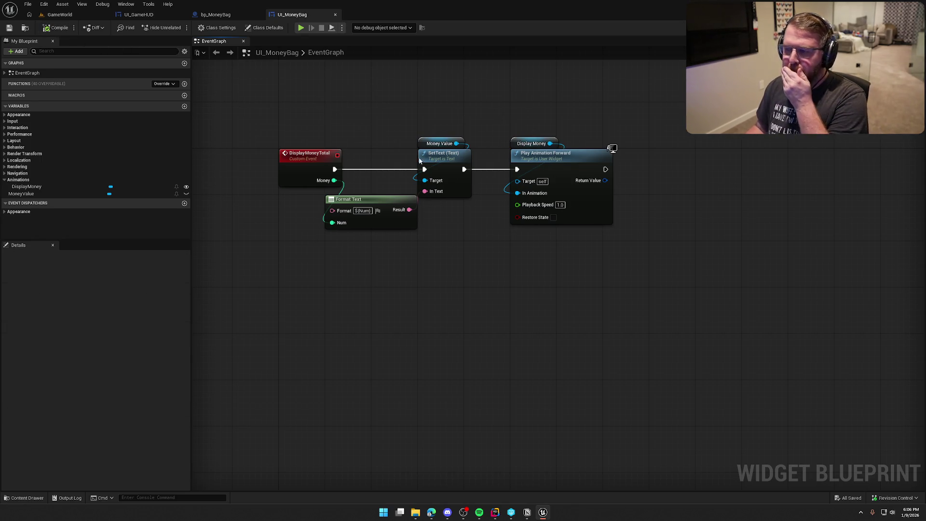
- In bp_MoneyBag, set DisplayMoney to Screen space, UI_MoneyBag widget class, and Draw at Desired Size
left_click(8, 30)
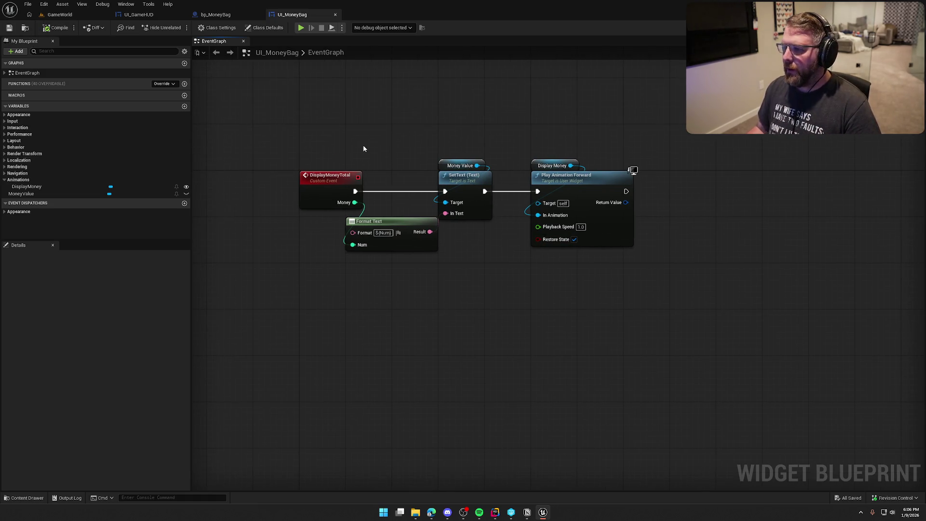
left_click(215, 15)
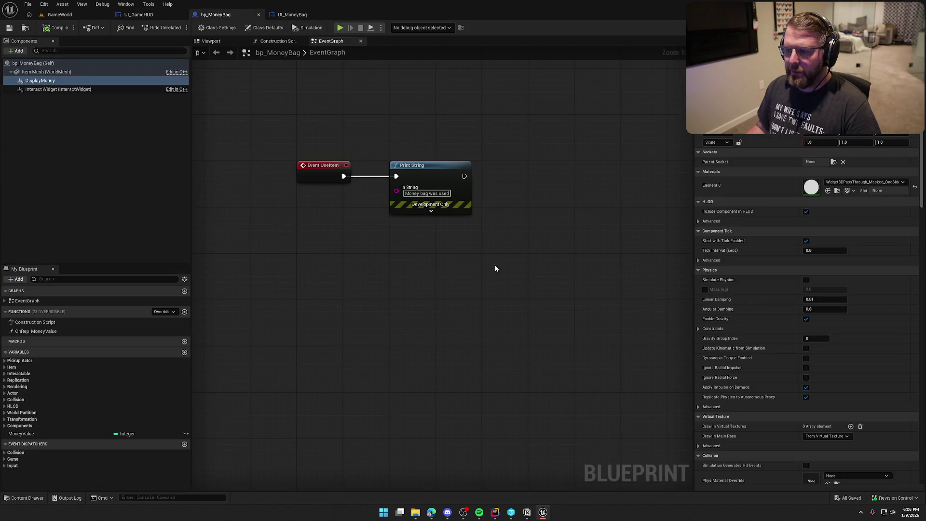
scroll(849, 241, "down", 15)
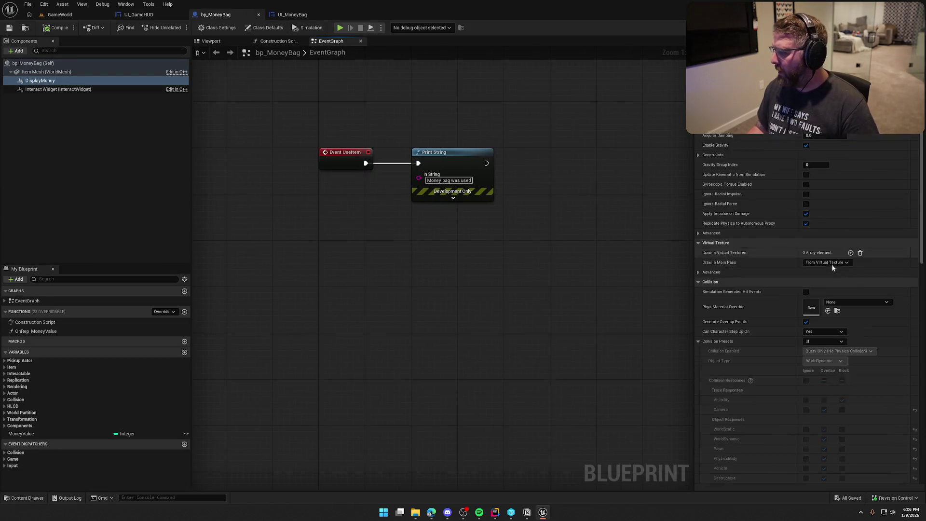
scroll(832, 264, "down", 3)
left_click(824, 166)
left_click(822, 183)
left_click(819, 187)
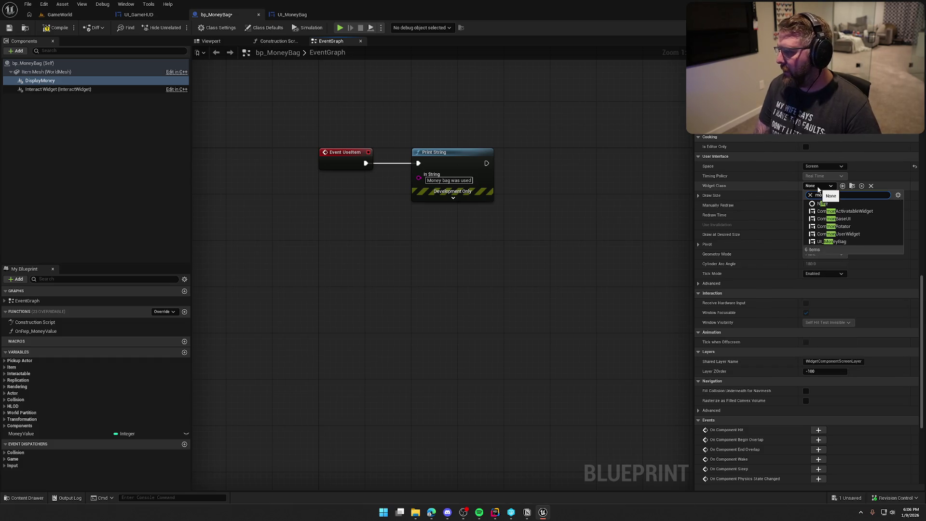
left_click(818, 260)
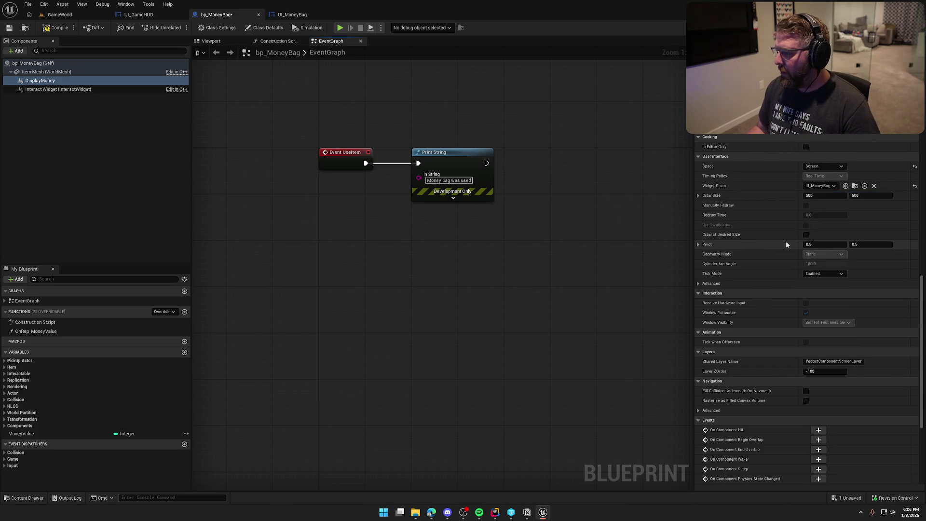
left_click(806, 234)
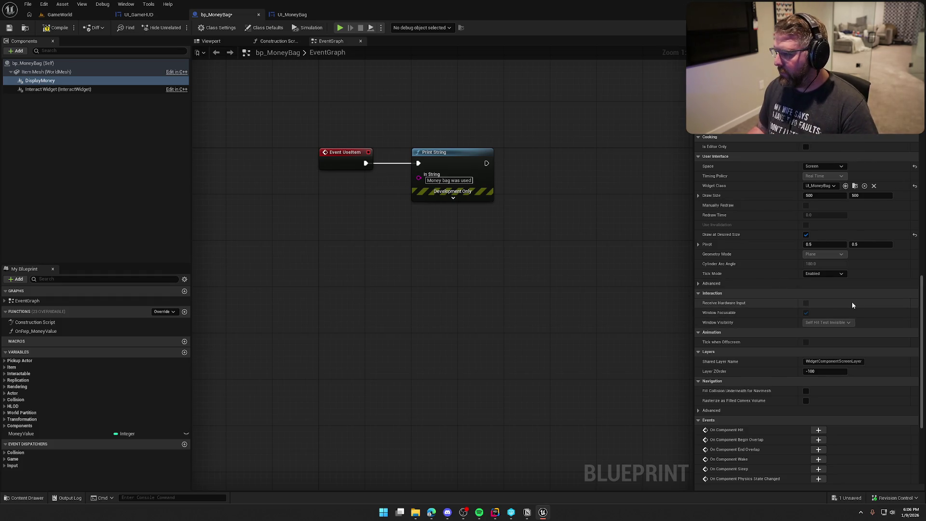
- Chain Display Money into Get Widget and a pure Cast To UI_MoneyBag below Event UseItem
left_click_drag(40, 81, 407, 119)
type("get widget")
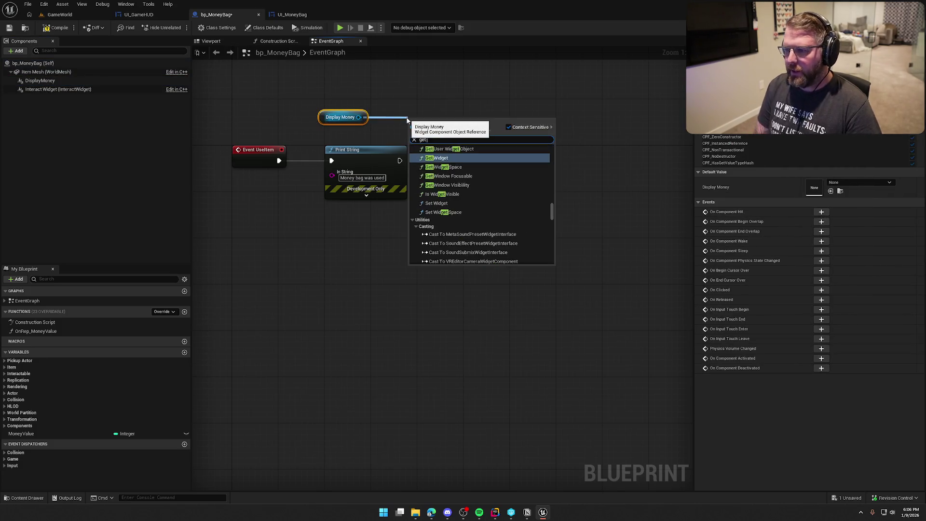
key("Return")
left_click_drag(476, 136, 528, 146)
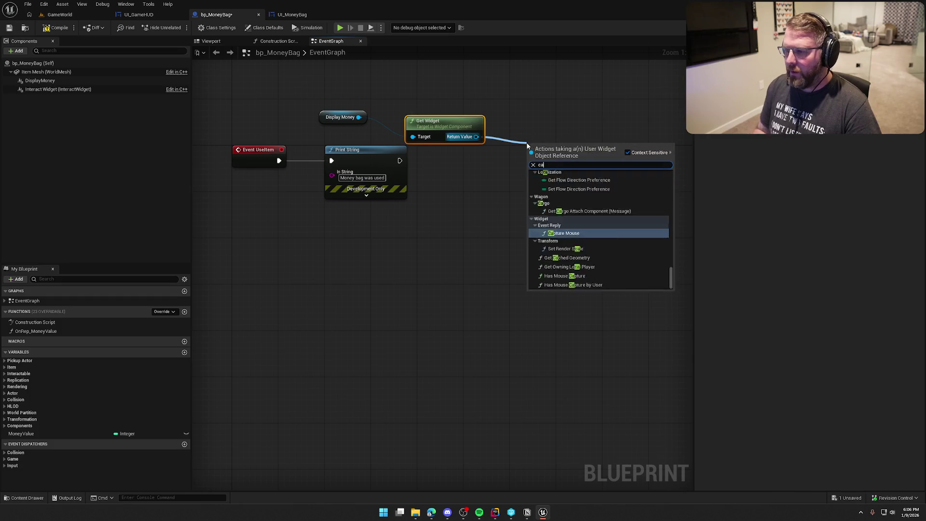
type("cast to ui mo")
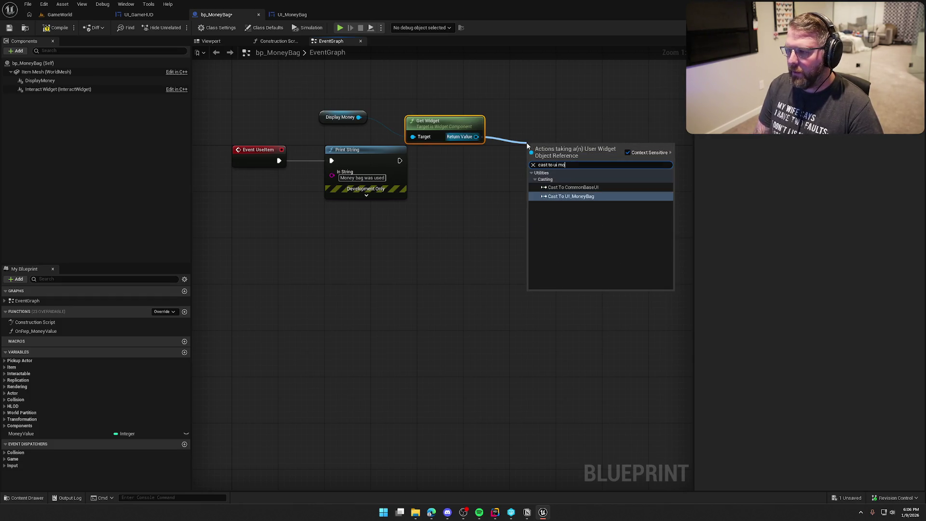
key("Return")
left_click_drag(338, 117, 423, 112)
right_click(560, 144)
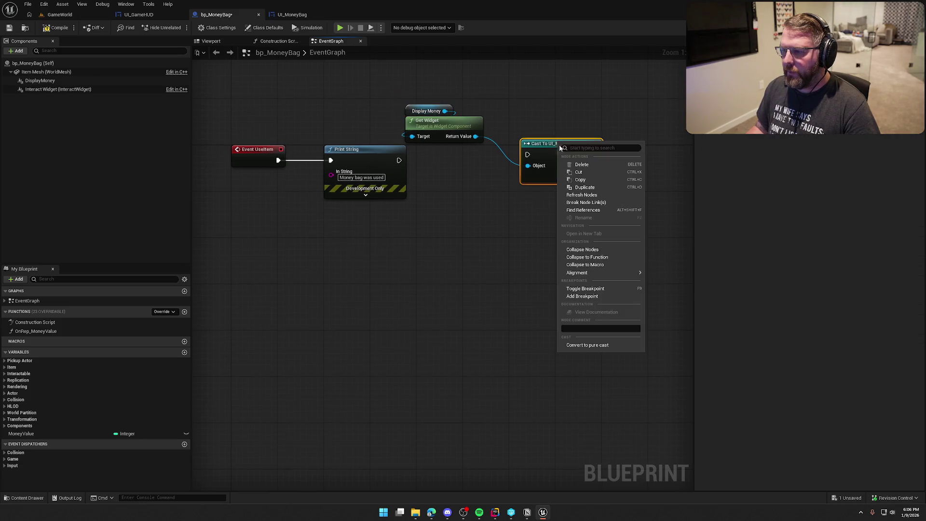
left_click(587, 344)
left_click_drag(555, 125, 451, 146)
mouse_move(503, 228)
left_mouse_down()
mouse_move(452, 132)
mouse_move(352, 91)
mouse_move(322, 223)
mouse_move(279, 207)
mouse_move(275, 193)
left_mouse_up()
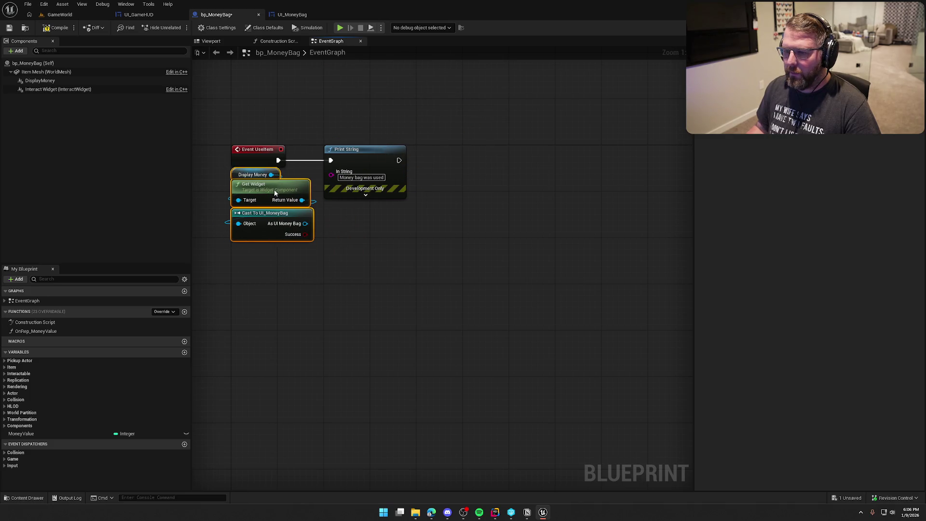
left_click(367, 237)
- Call Display Money Total after Print String, passing MoneyValue as Money, and save the blueprint
left_click_drag(305, 223, 363, 227)
type("display money")
key("Return")
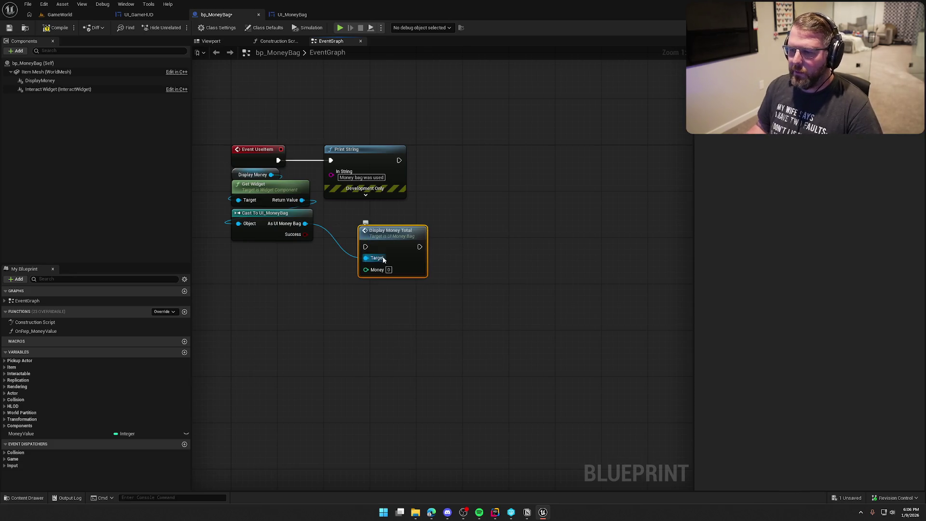
mouse_move(398, 160)
left_mouse_down()
mouse_move(365, 246)
mouse_move(405, 233)
mouse_move(456, 153)
left_mouse_up()
left_click(464, 262)
mouse_move(35, 433)
left_mouse_down()
mouse_move(407, 228)
mouse_move(424, 183)
mouse_move(417, 218)
mouse_move(421, 203)
left_mouse_up()
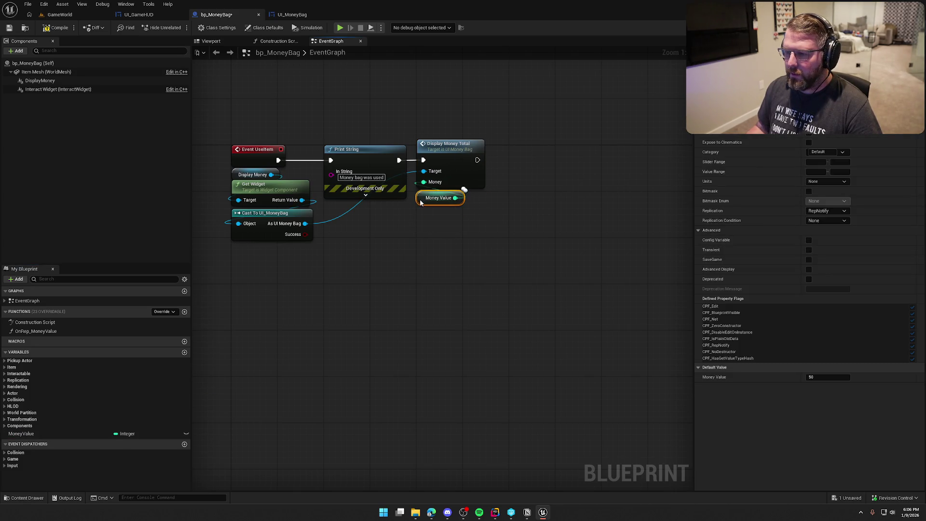
left_click(428, 262)
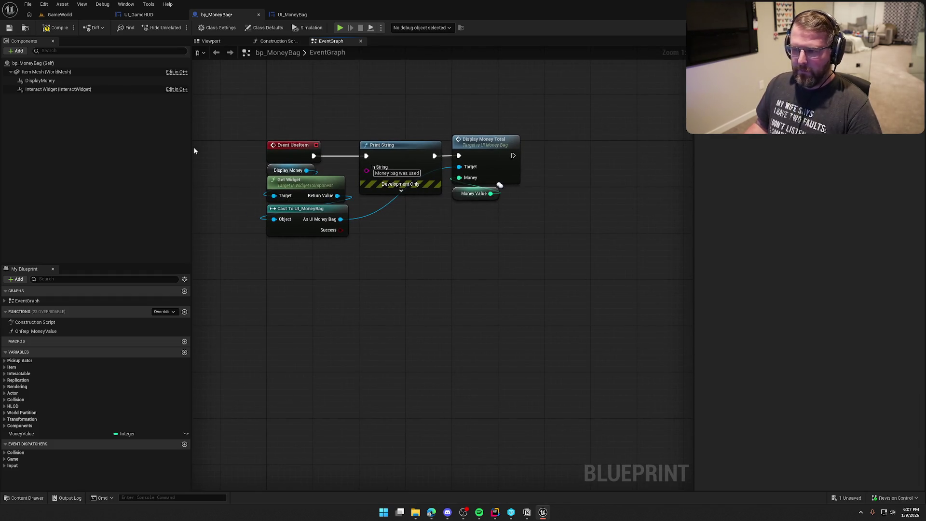
key("ctrl+s")
left_click(60, 14)
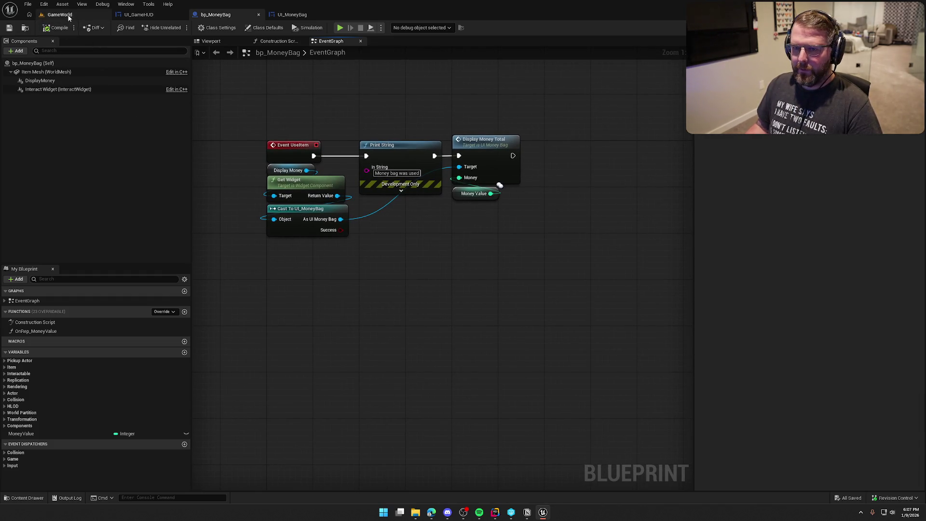
left_click(179, 27)
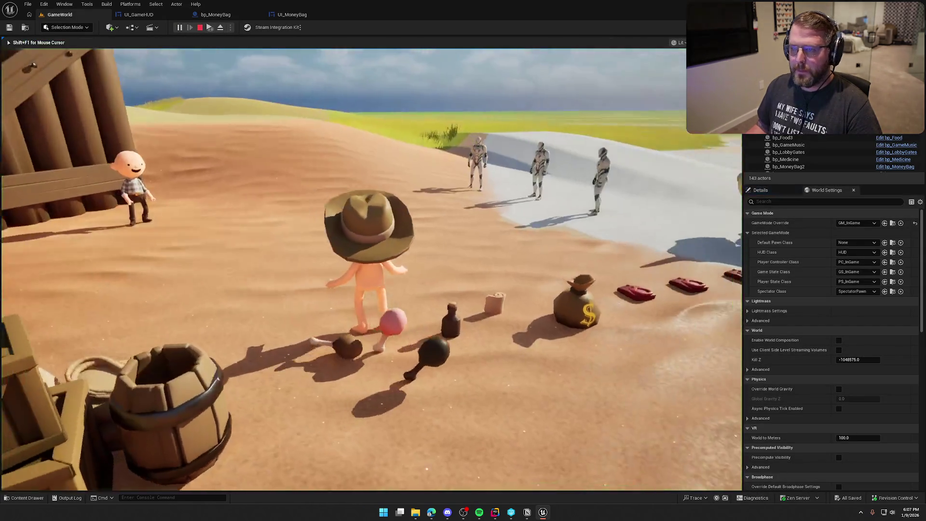
key("e")
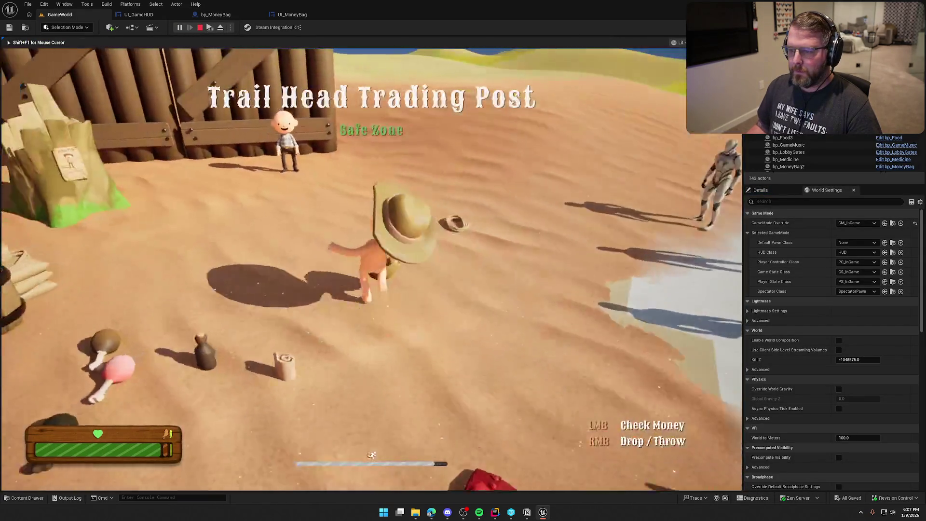
left_click(372, 269)
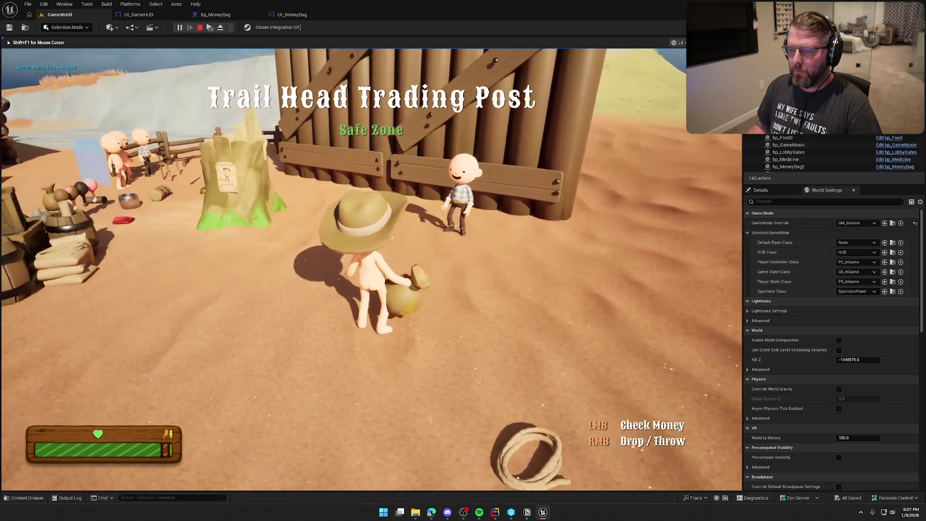
key("w")
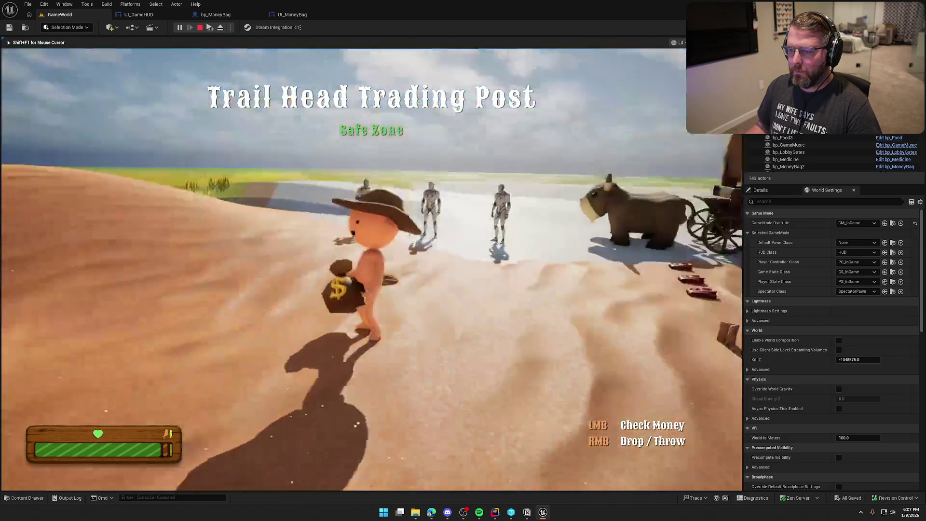
key("w")
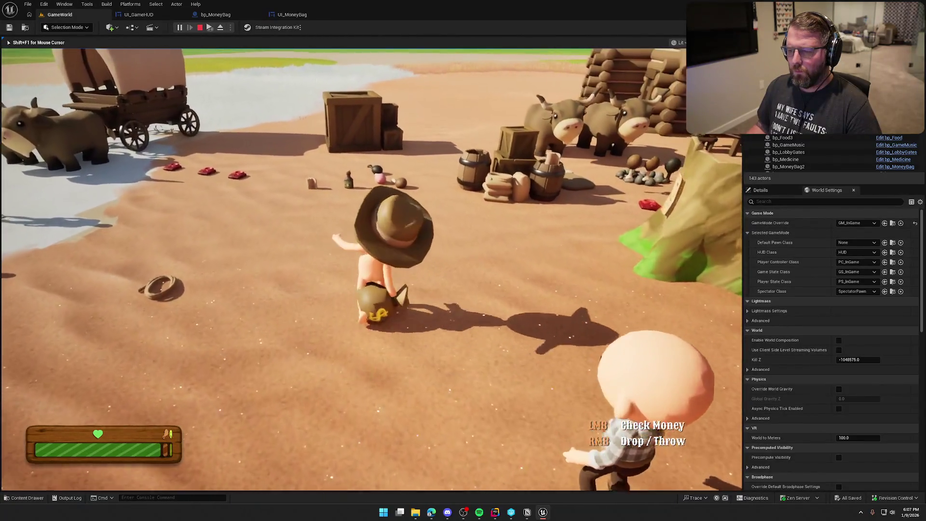
left_click(371, 270)
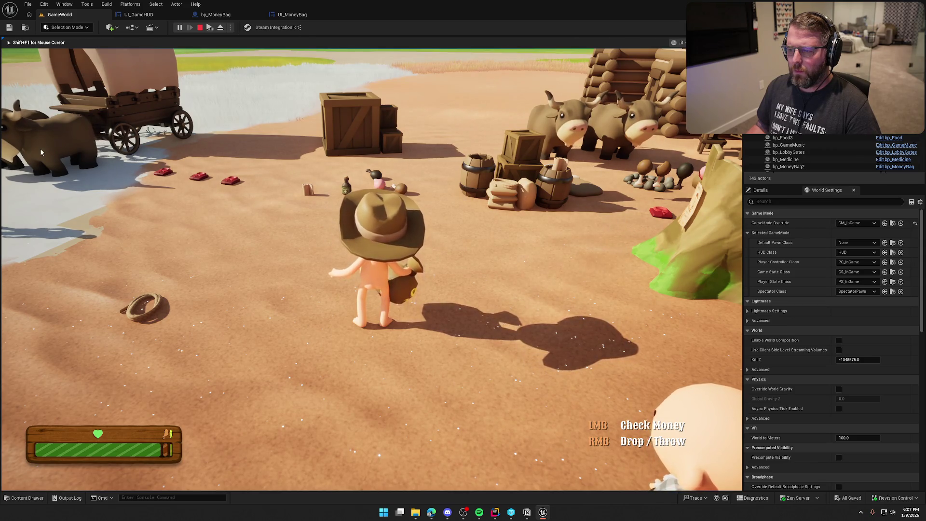
key("Escape")
left_click(221, 16)
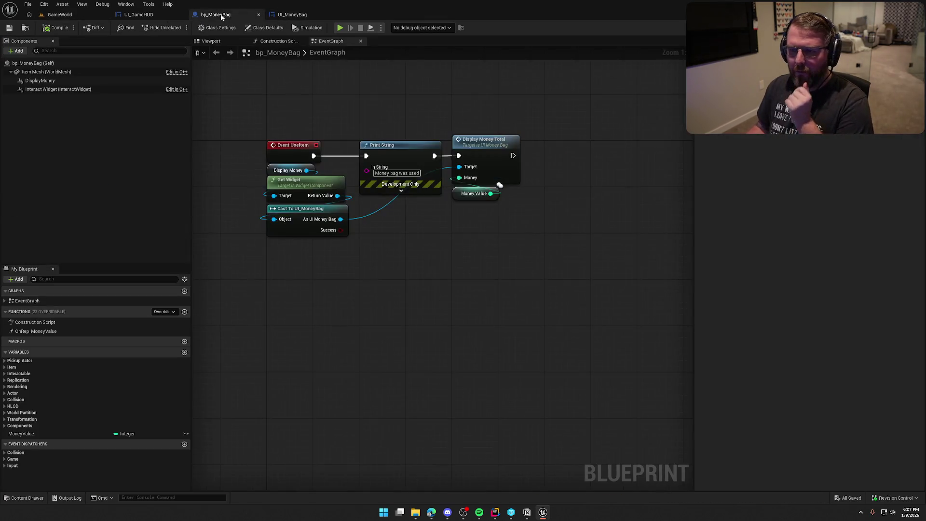
- Raise the DisplayMoney widget component above the money bag in the blueprint viewport
left_click(212, 41)
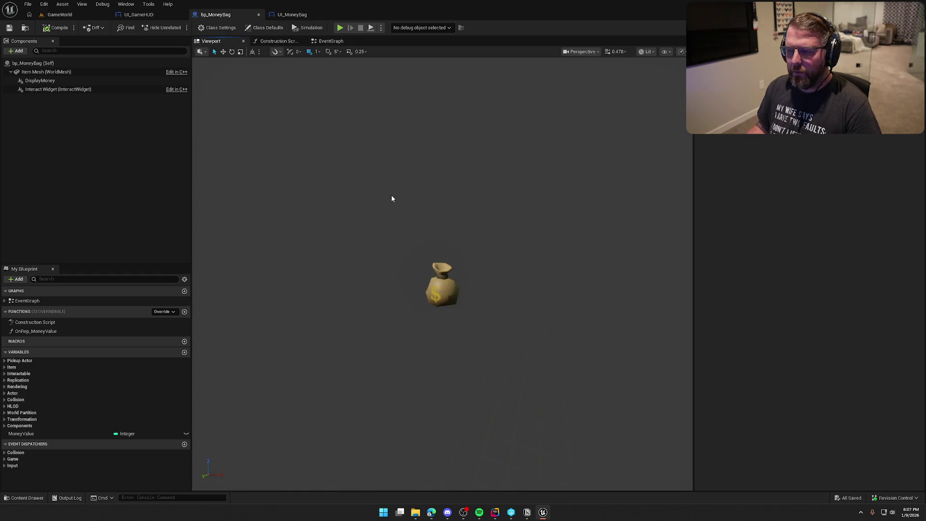
left_click(40, 81)
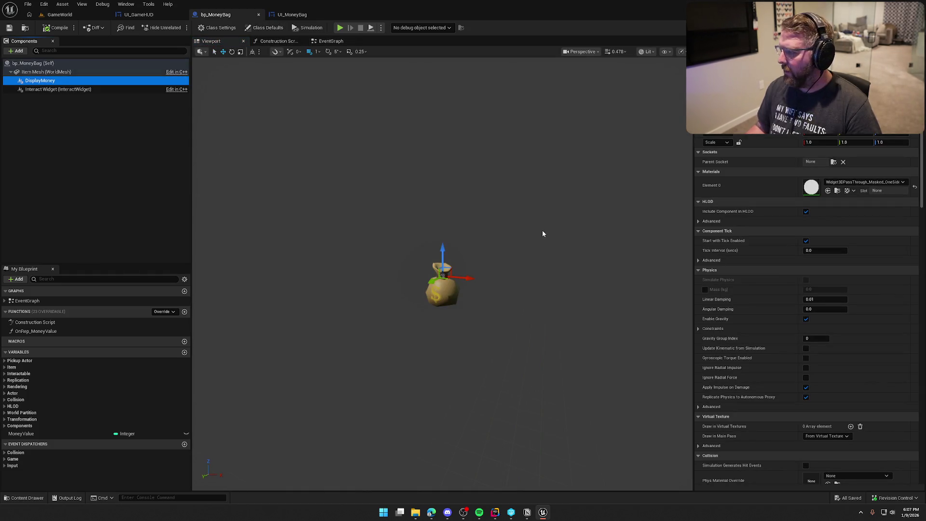
left_click_drag(443, 246, 445, 219)
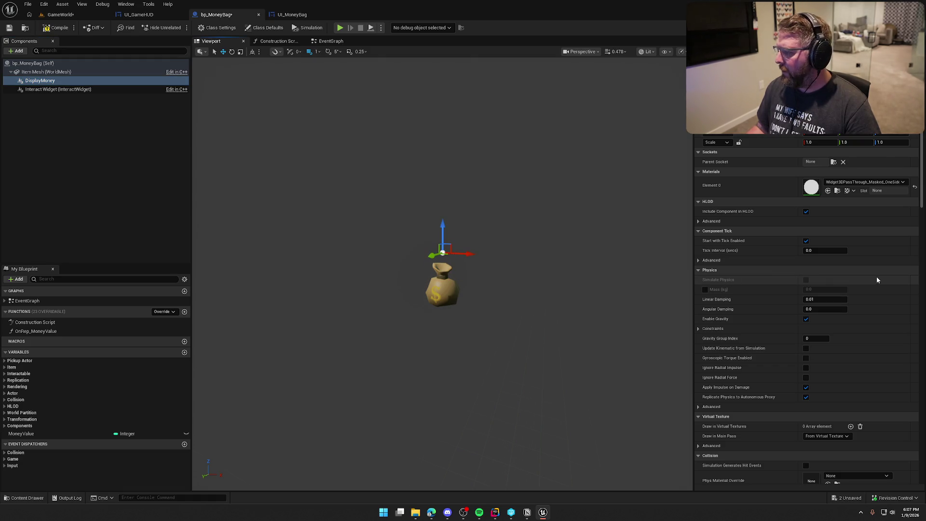
scroll(875, 320, "down", 10)
scroll(876, 331, "down", 10)
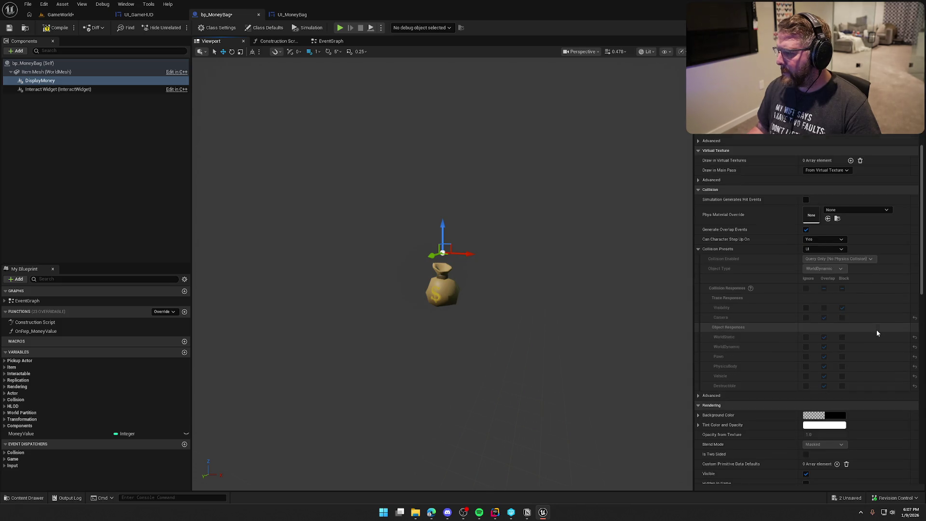
scroll(877, 332, "down", 3)
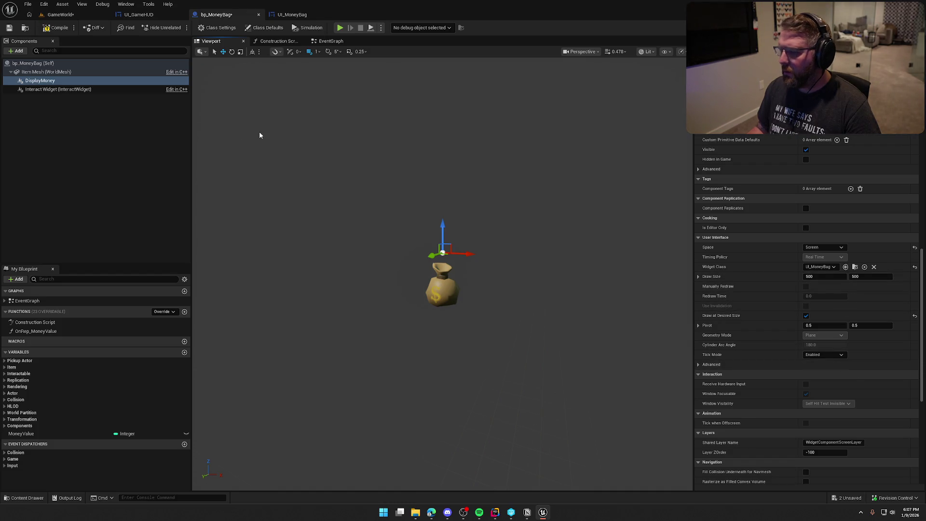
- Compile bp_MoneyBag and switch to the UI_MoneyBag widget blueprint
left_click(47, 29)
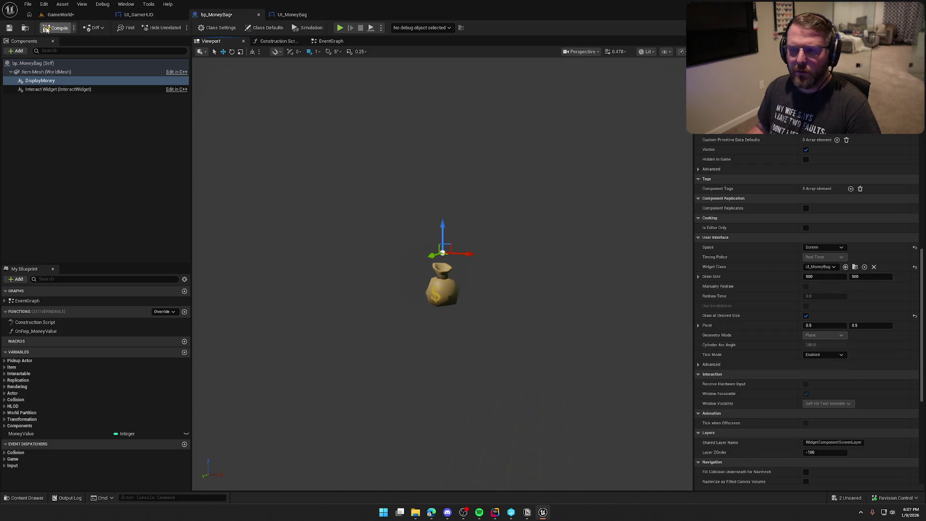
left_click(87, 159)
left_click(292, 14)
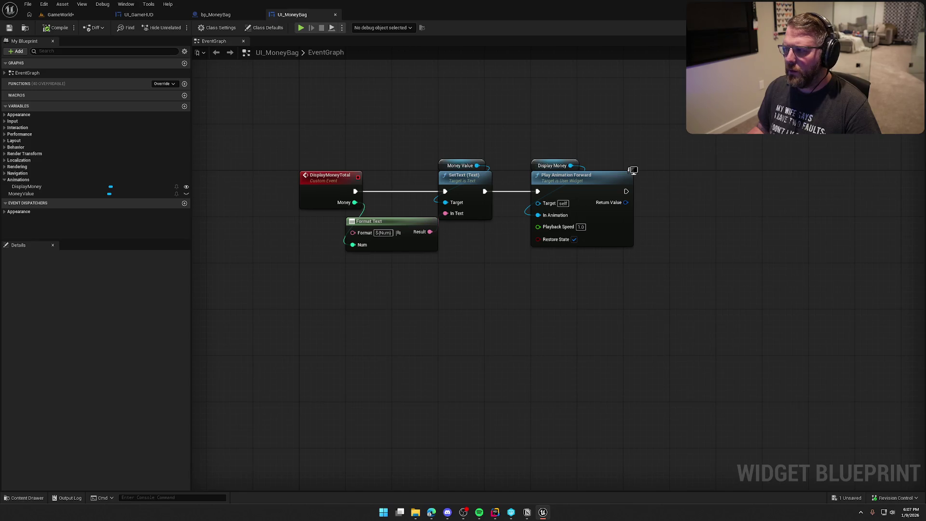
- Preview the DisplayMoney animation in UI_MoneyBag's Designer, then return to GameWorld
left_click(887, 28)
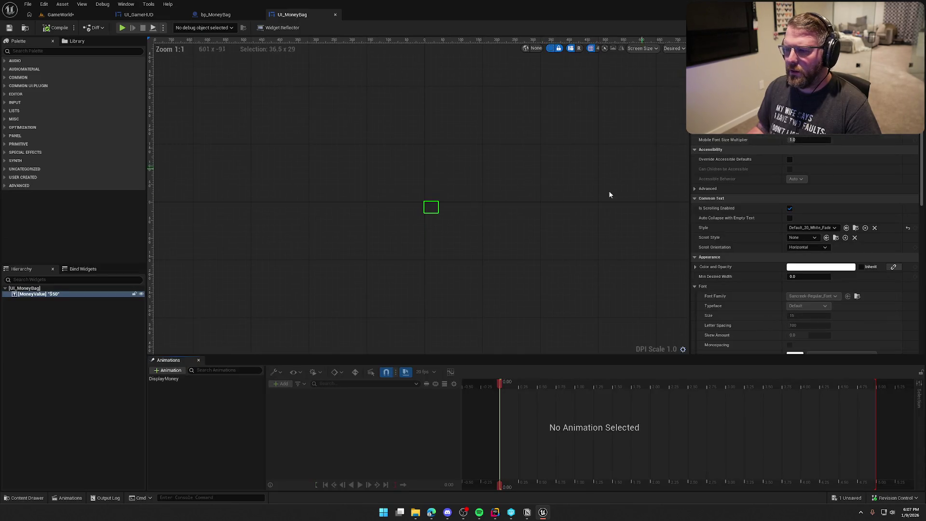
left_click(180, 378)
left_click(359, 484)
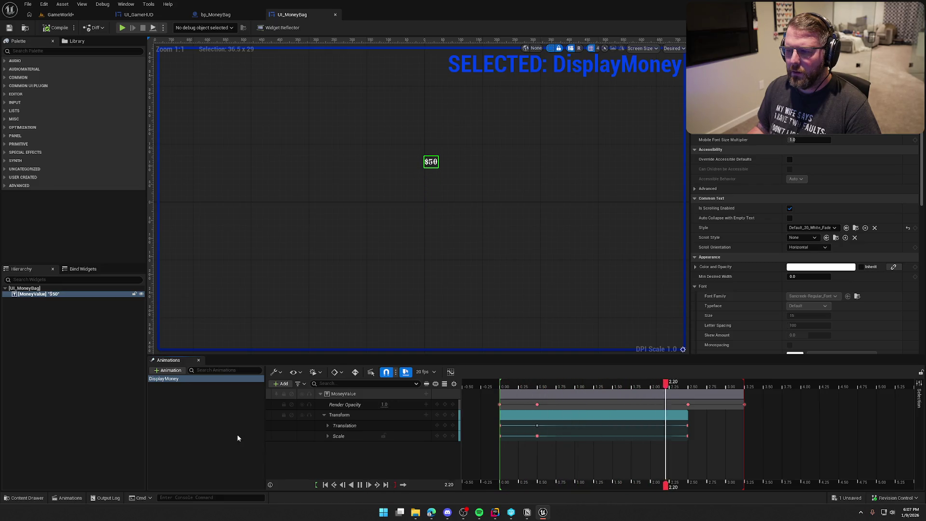
left_click(200, 440)
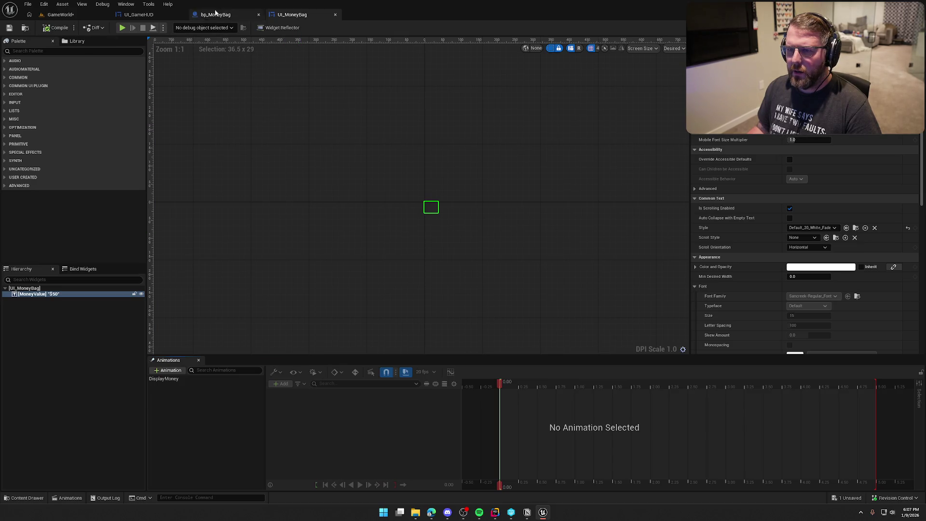
left_click(164, 15)
left_click(61, 14)
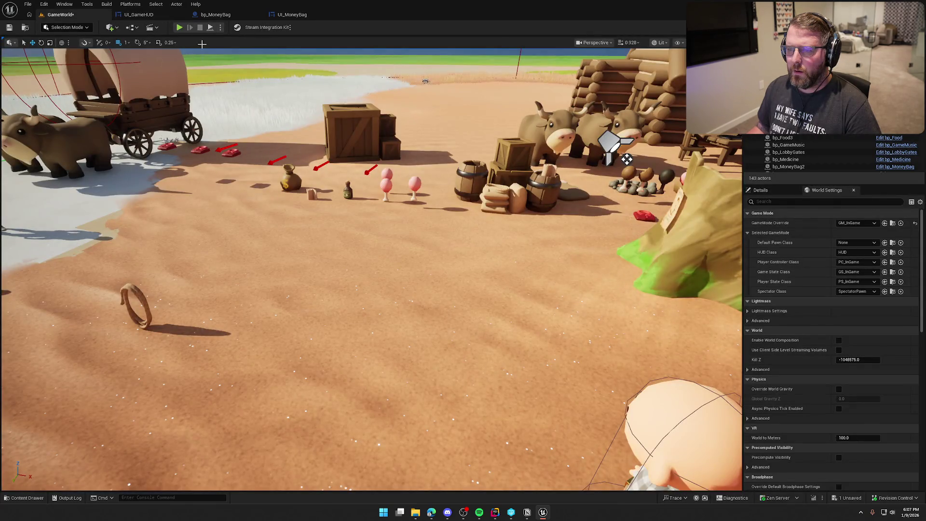
- Play the level and use the money bag, then exit play and return to bp_MoneyBag
left_click(180, 27)
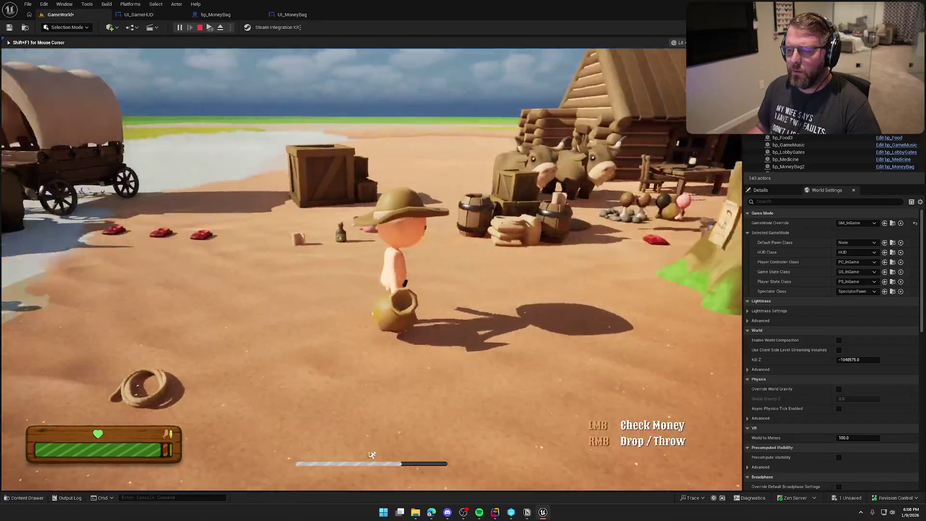
left_click(343, 269)
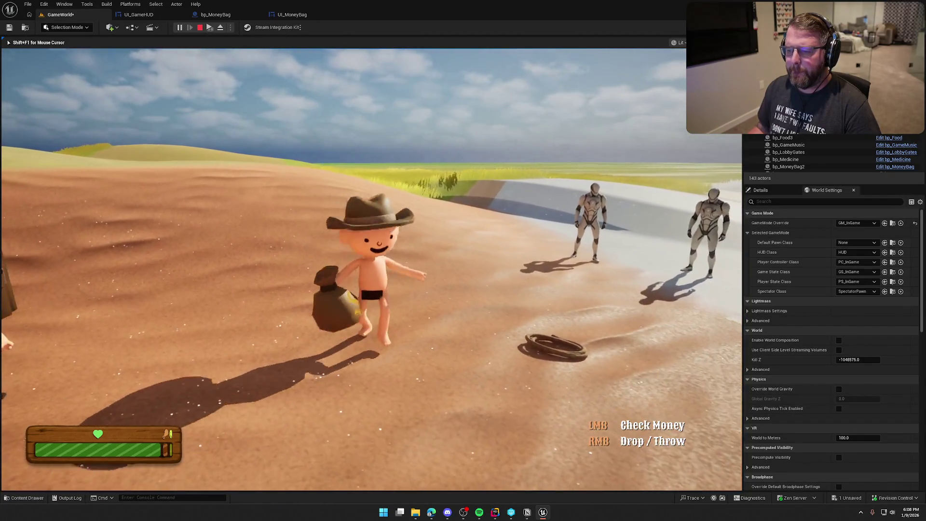
key("shift+F1")
left_click(229, 18)
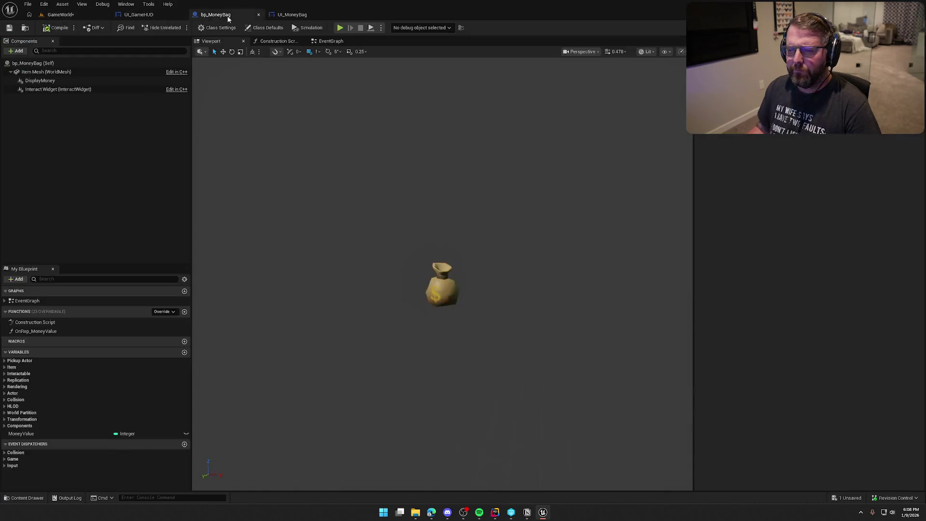
- On DisplayMoney, set Can Character Step Up On to No and Collision Presets to NoCollision
left_click(62, 88)
left_click(40, 80)
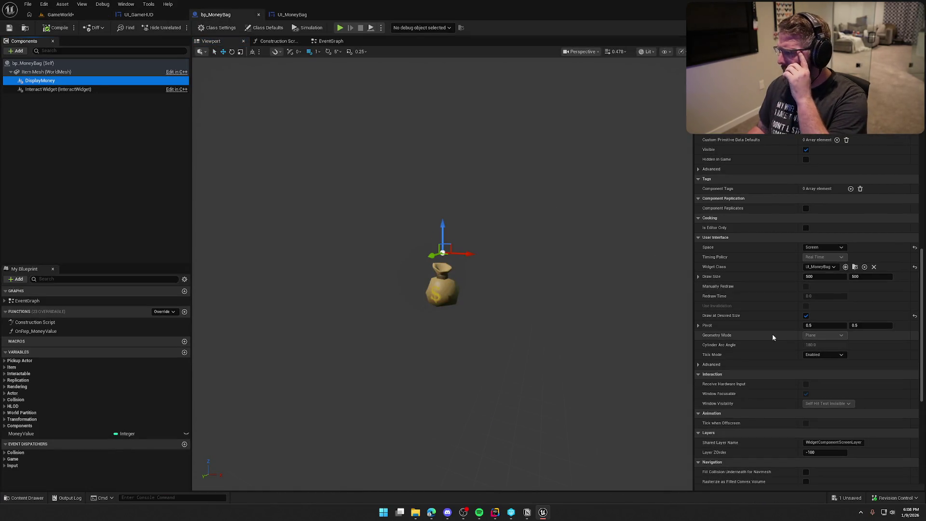
scroll(744, 341, "down", 4)
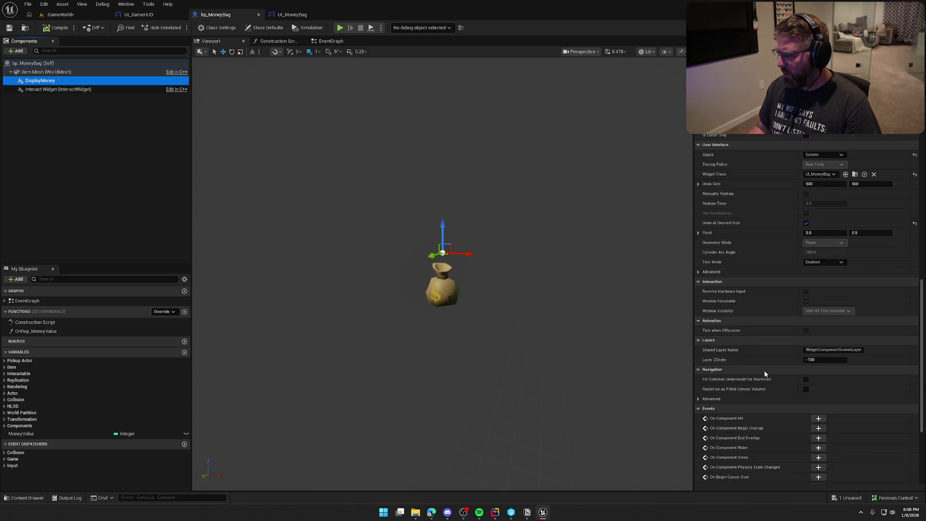
scroll(766, 369, "up", 3)
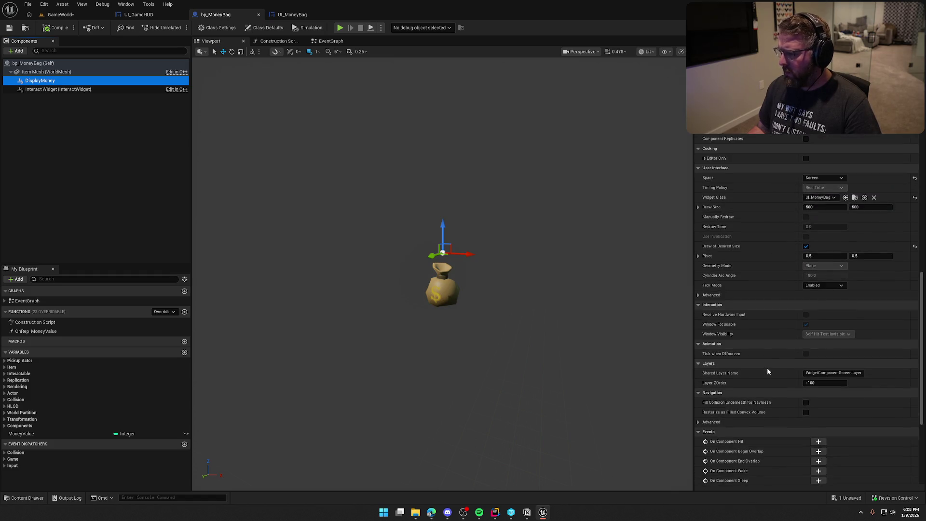
scroll(767, 370, "up", 3)
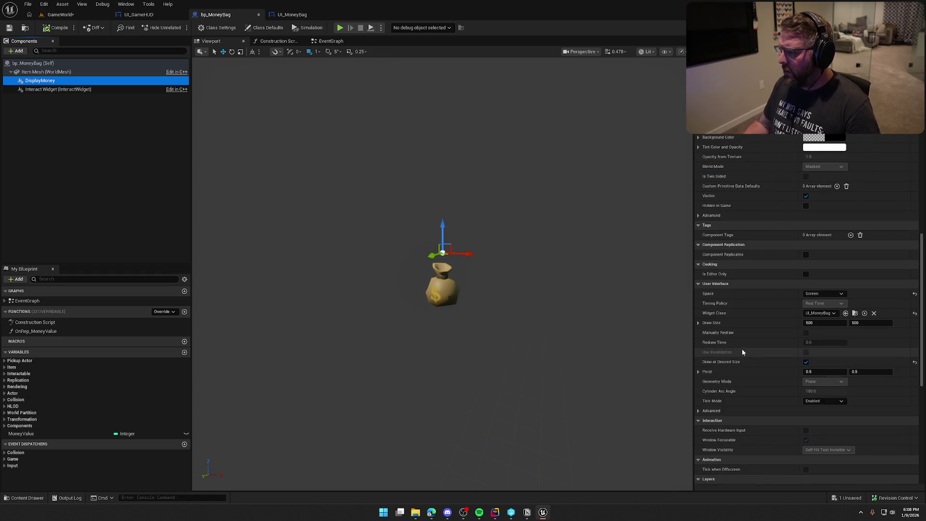
scroll(743, 350, "up", 2)
scroll(744, 349, "up", 7)
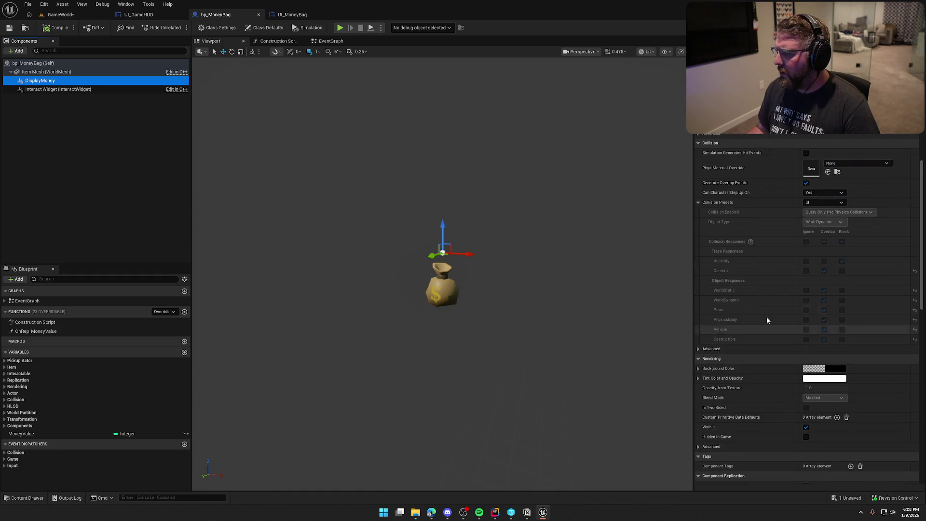
left_click(823, 192)
left_click(825, 198)
left_click(826, 204)
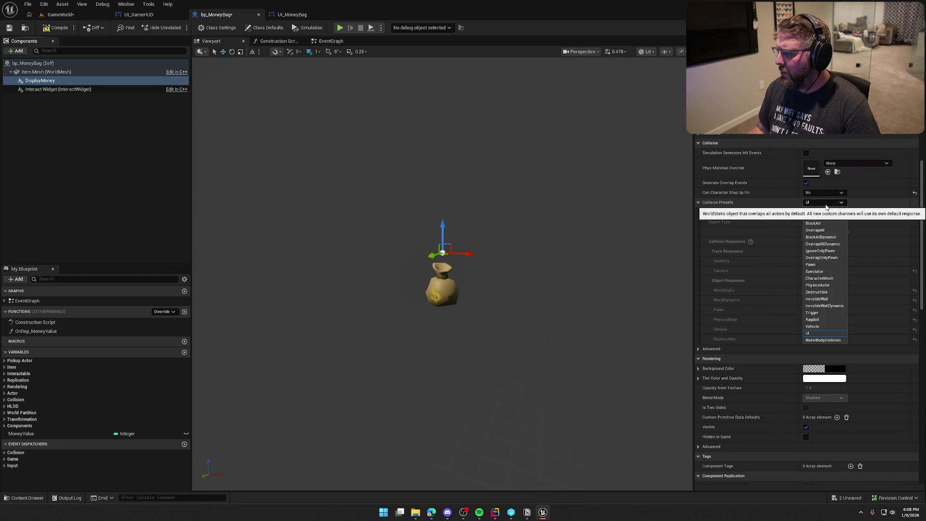
left_click(825, 216)
- Check DisplayMoney's User Interface settings with Space set to World, then return to the level
scroll(742, 251, "up", 4)
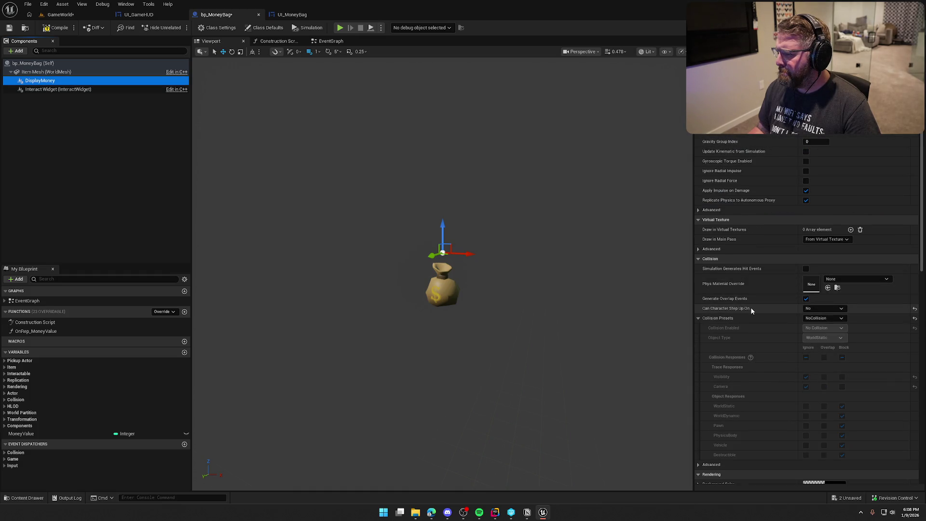
scroll(750, 311, "up", 2)
scroll(750, 310, "up", 6)
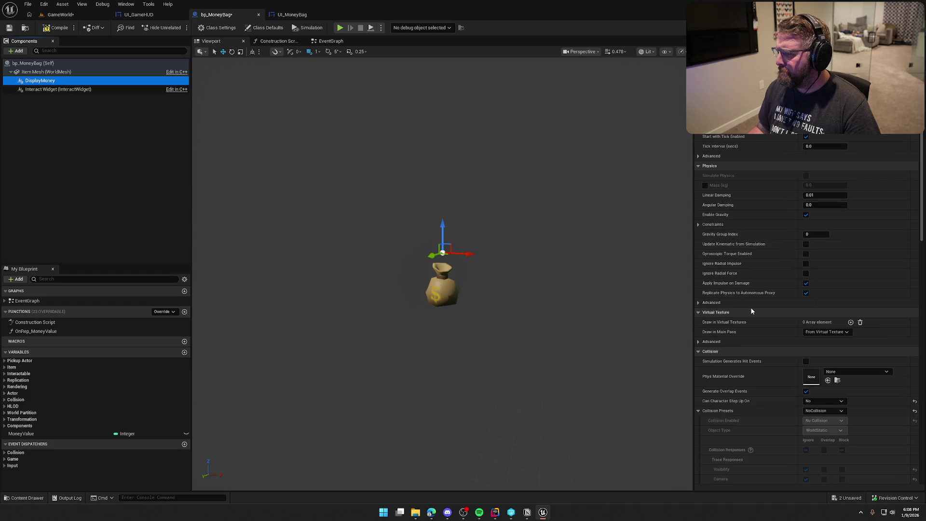
scroll(751, 311, "down", 20)
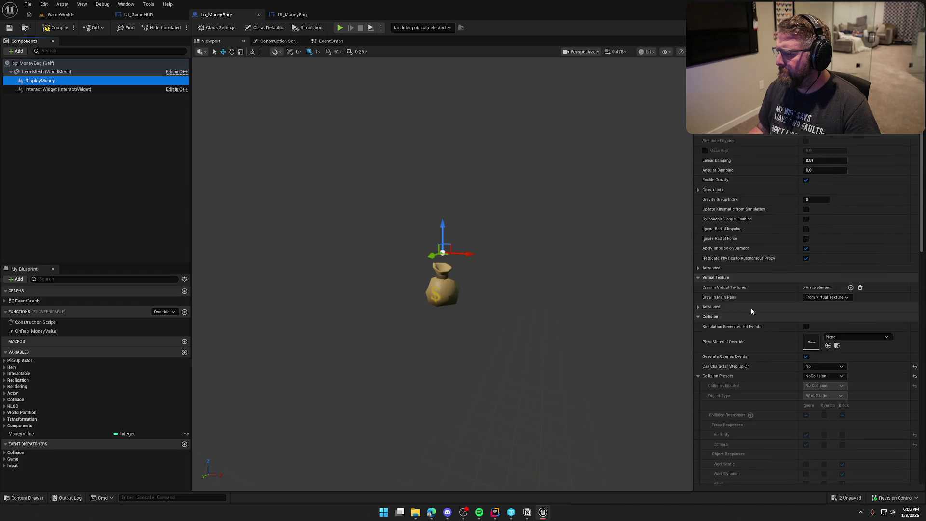
scroll(751, 310, "down", 8)
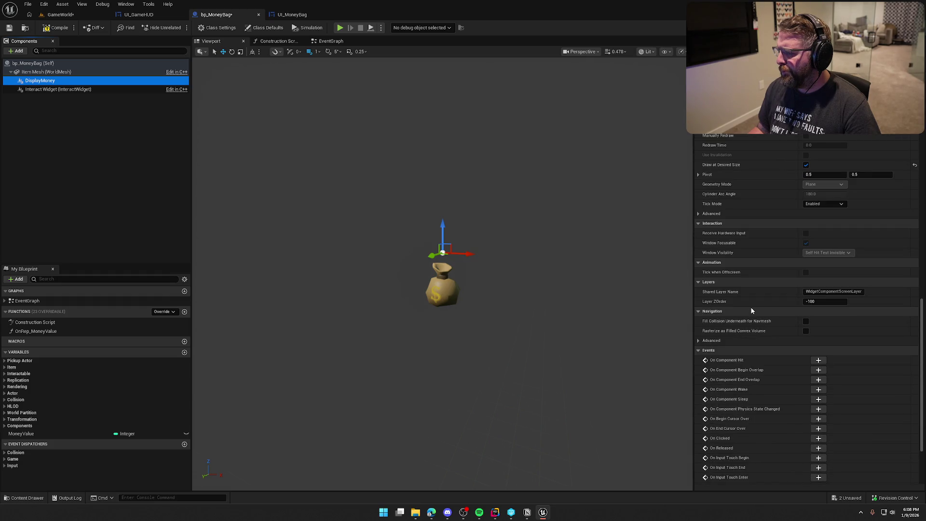
scroll(751, 311, "up", 2)
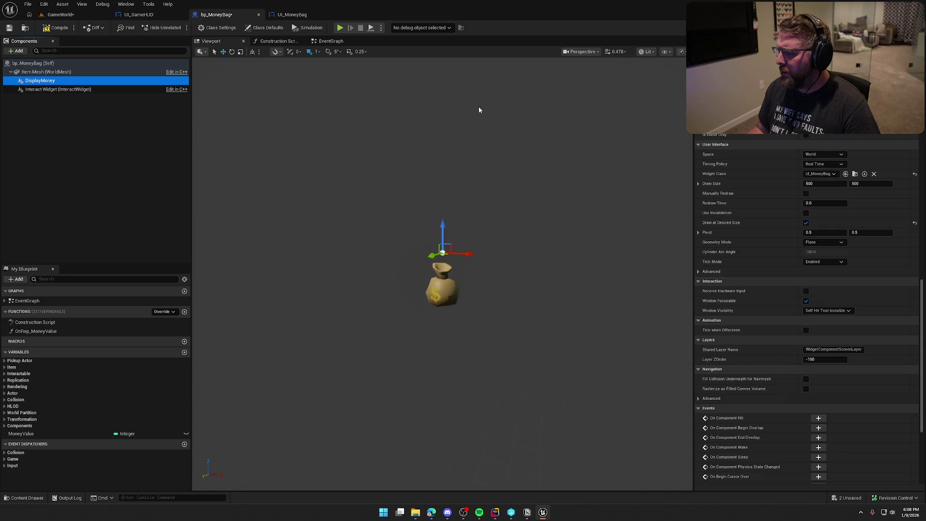
left_click(43, 64)
left_click(61, 14)
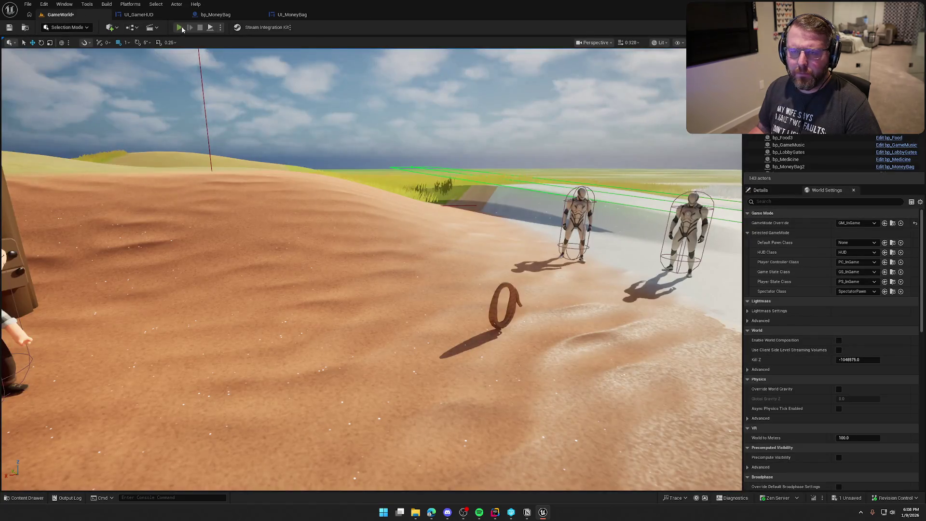
key("w")
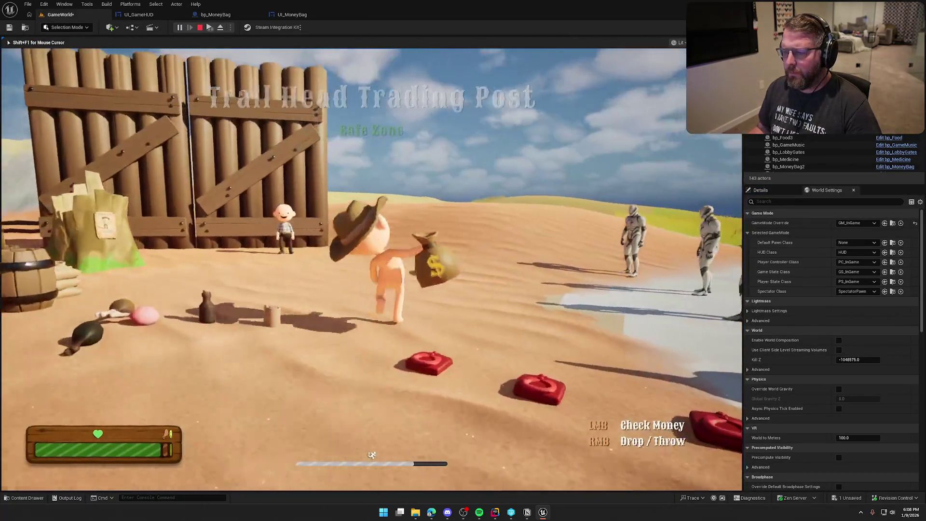
left_click(371, 269)
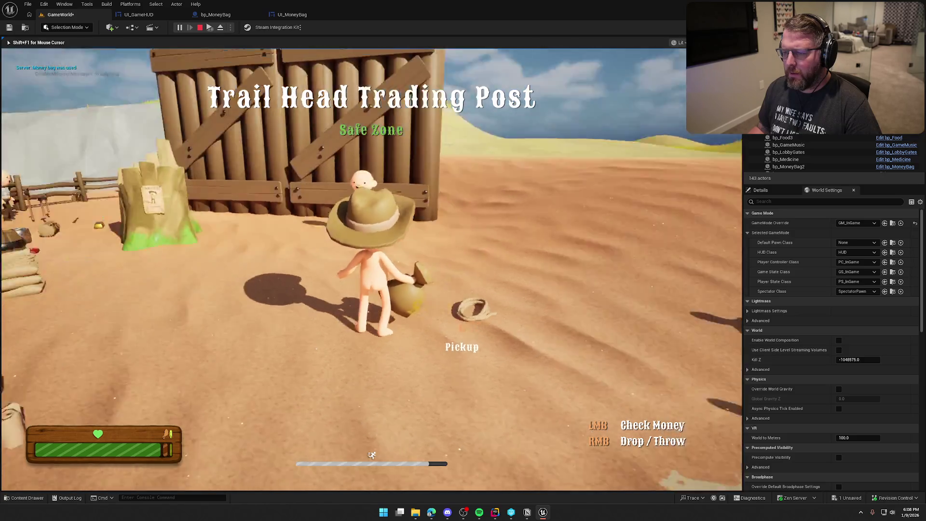
key("w")
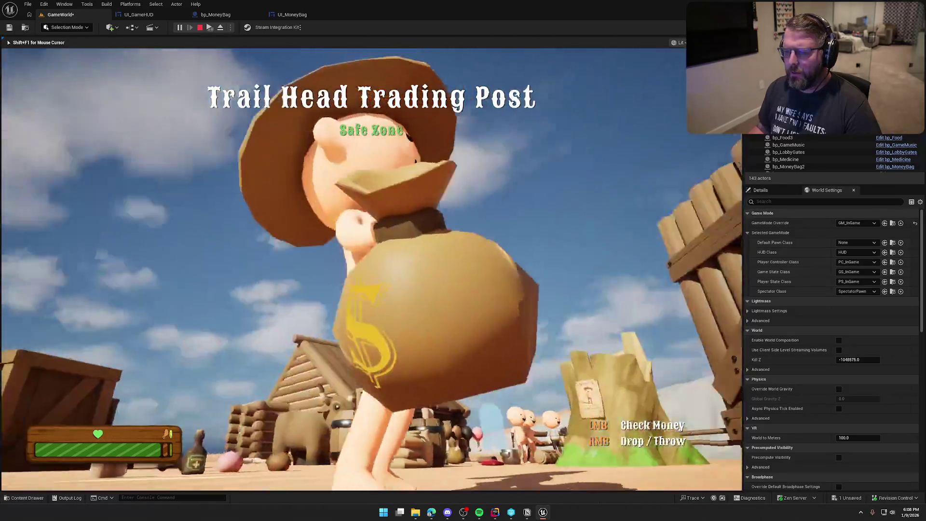
key("w")
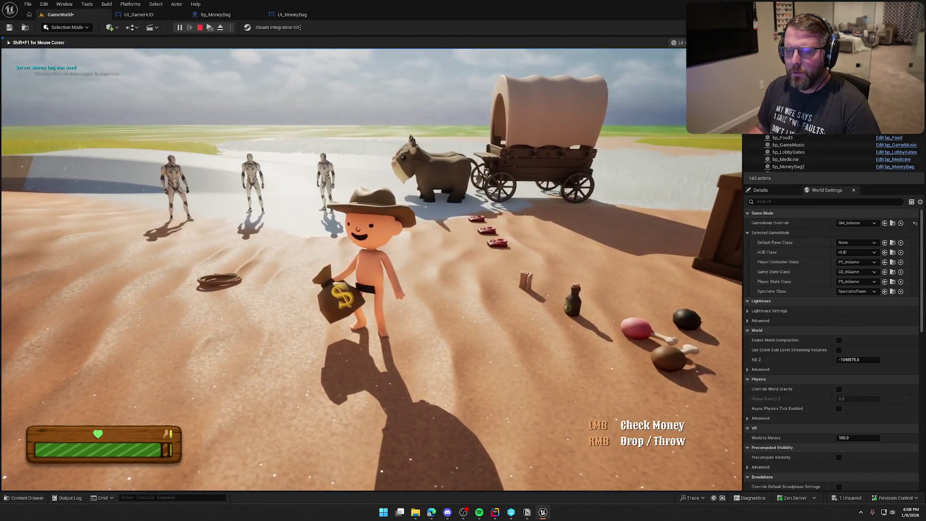
key("Escape")
left_click(235, 14)
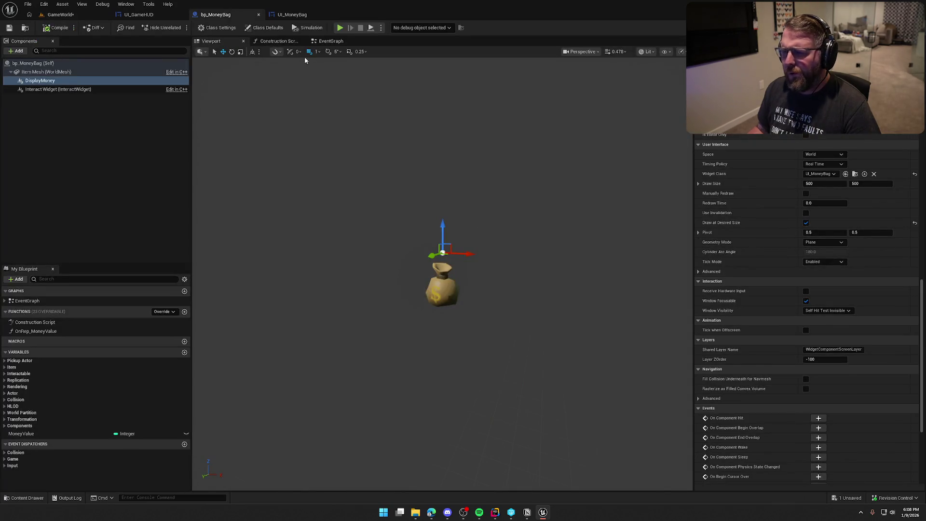
- Set DisplayMoney's Space to Screen, then jump from the Event Graph into the DisplayMoneyTotal event
left_click(824, 154)
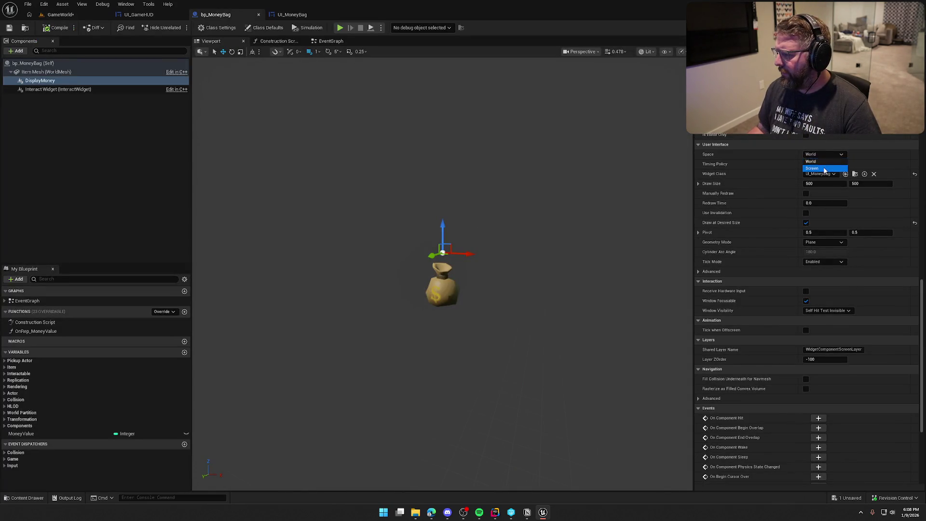
left_click(819, 170)
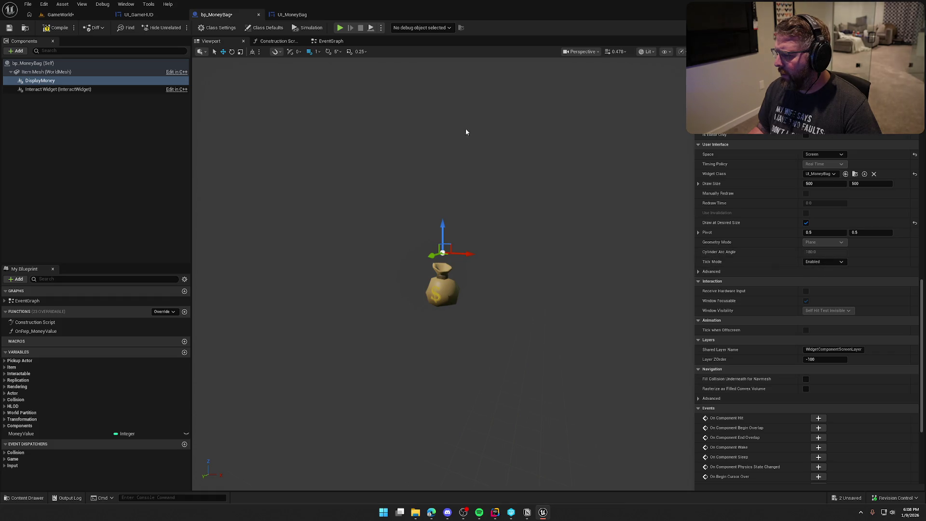
left_click(331, 41)
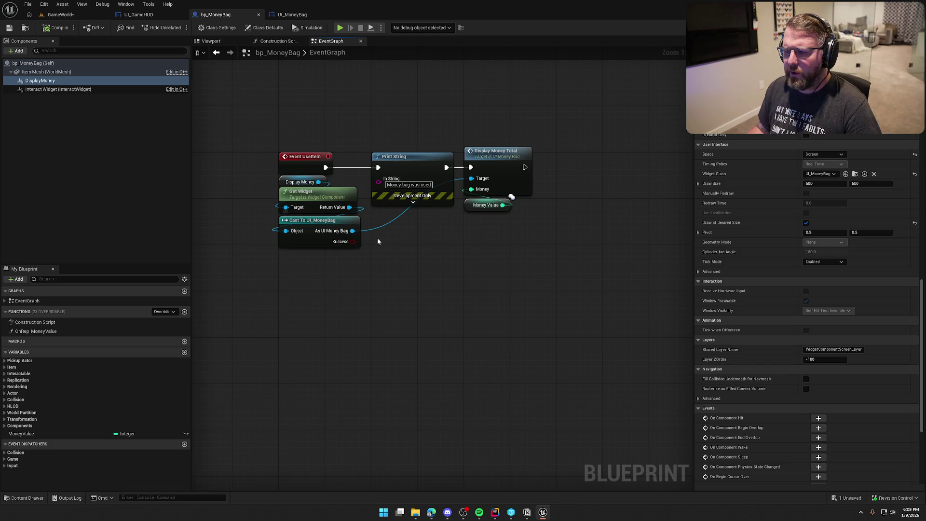
mouse_move(546, 245)
left_mouse_down()
mouse_move(538, 198)
mouse_move(394, 215)
mouse_move(403, 214)
left_mouse_up()
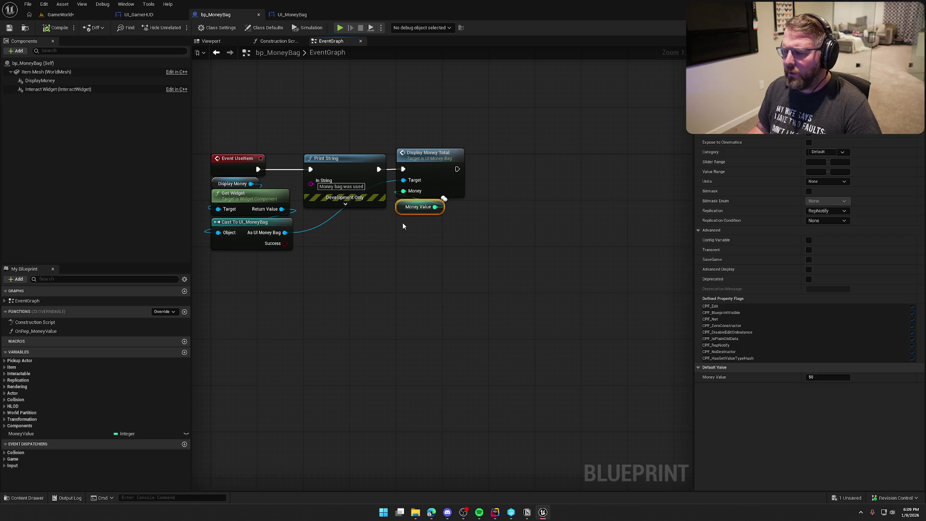
left_click(514, 182)
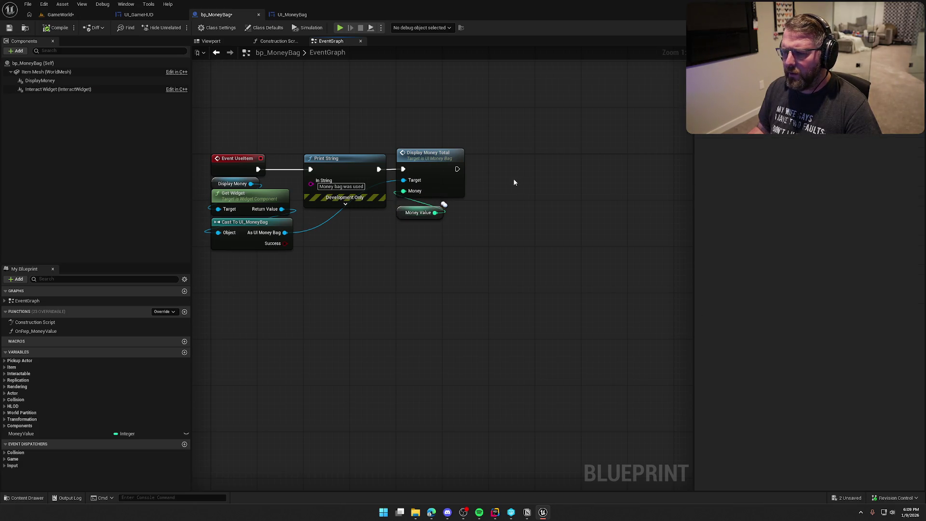
double_click(448, 156)
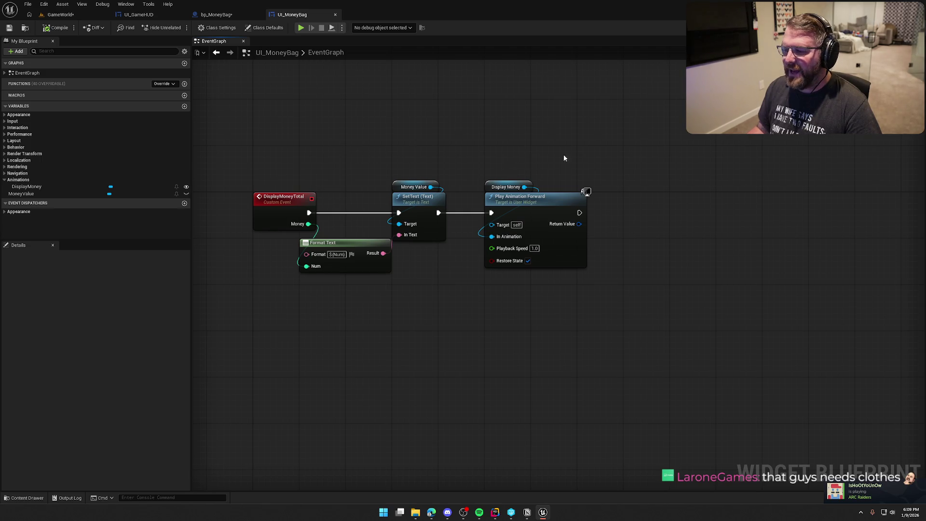
- Add a Print String of the Format Text result after Play Animation Forward and compile UI_MoneyBag
mouse_move(693, 187)
left_mouse_down()
mouse_move(641, 192)
mouse_move(747, 184)
left_mouse_up()
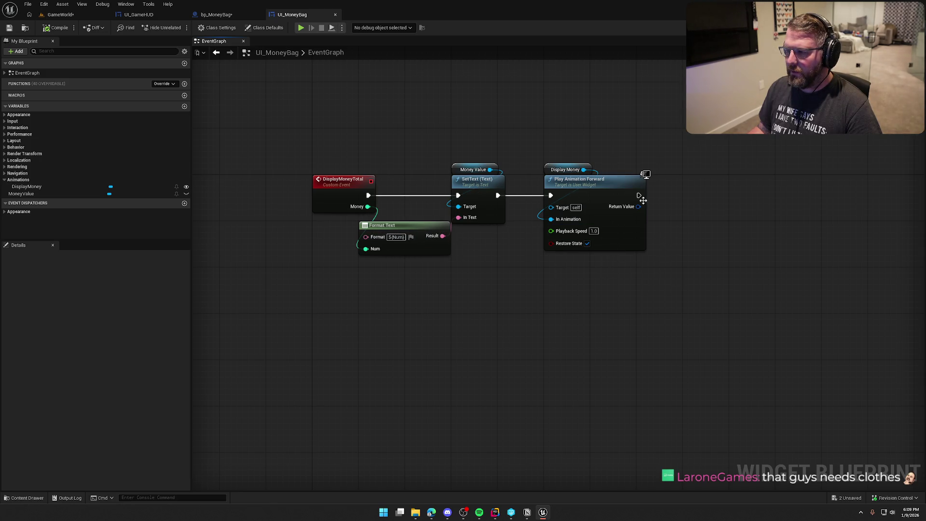
left_click_drag(689, 197, 689, 197)
type("print")
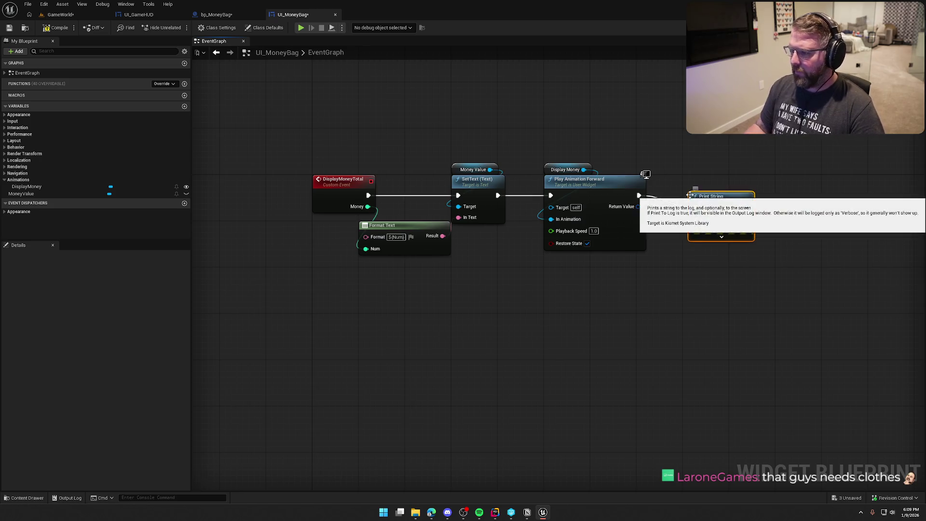
key("Return")
left_click_drag(444, 236, 695, 219)
left_click_drag(539, 215, 603, 306)
left_click(284, 93)
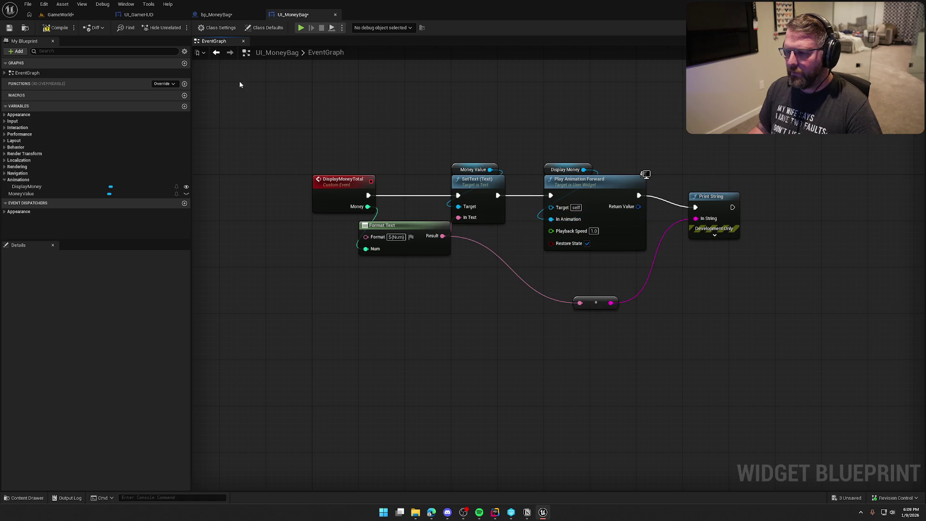
left_click(55, 30)
left_click(61, 14)
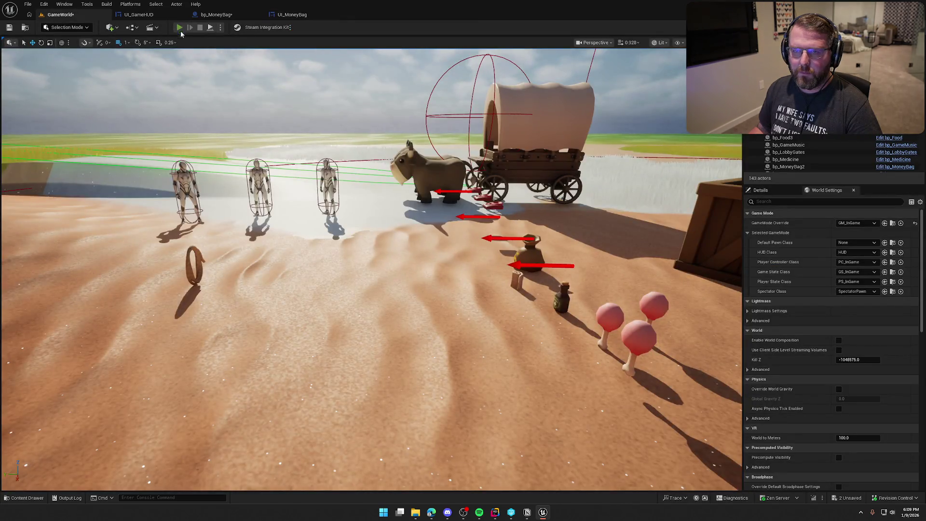
- Playtest the level, then delete the debug Print String and reroute from DisplayMoneyTotal
left_click(179, 28)
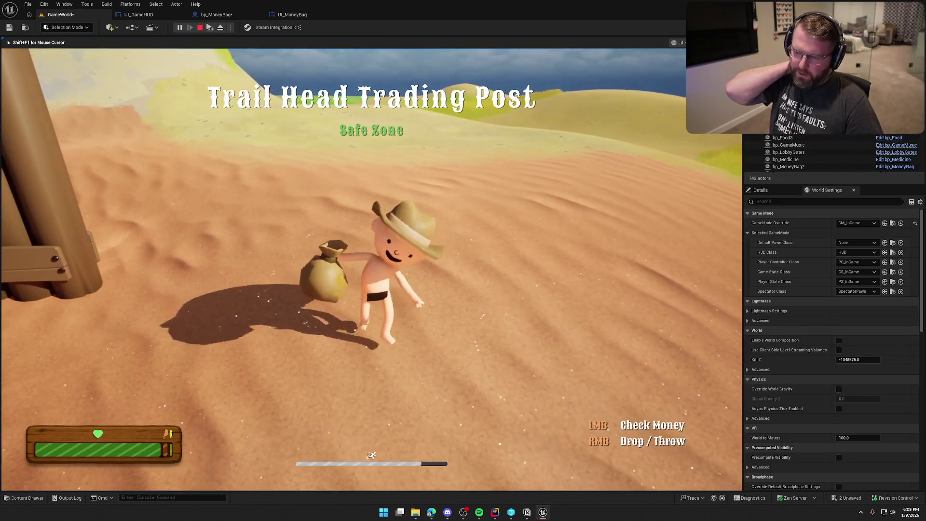
key("Escape")
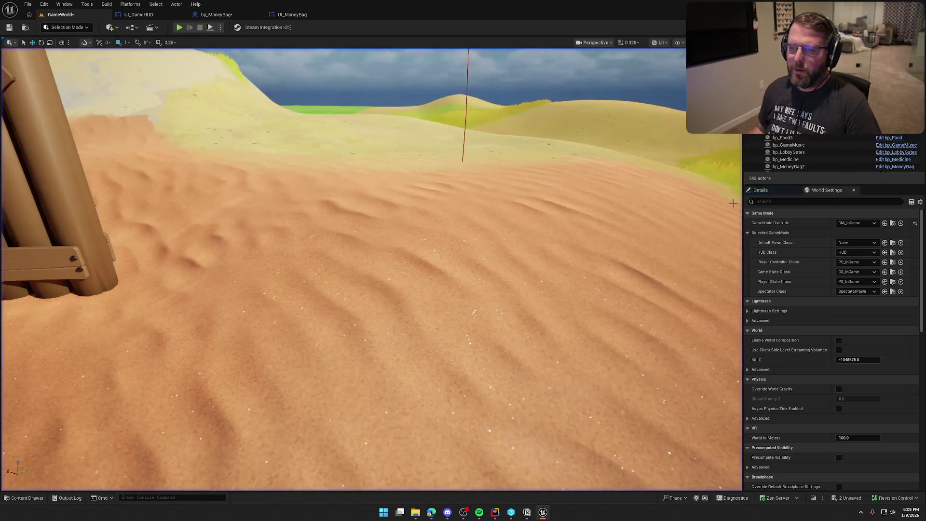
left_click(218, 14)
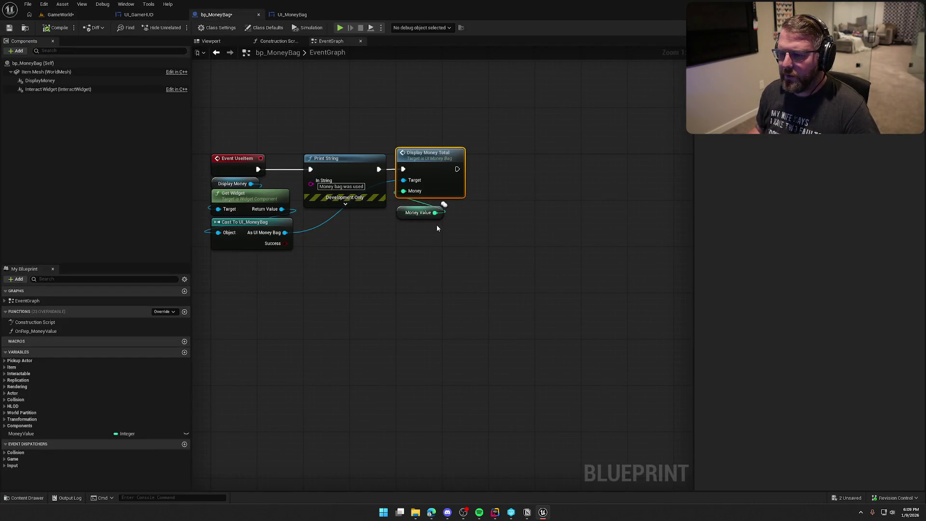
double_click(497, 159)
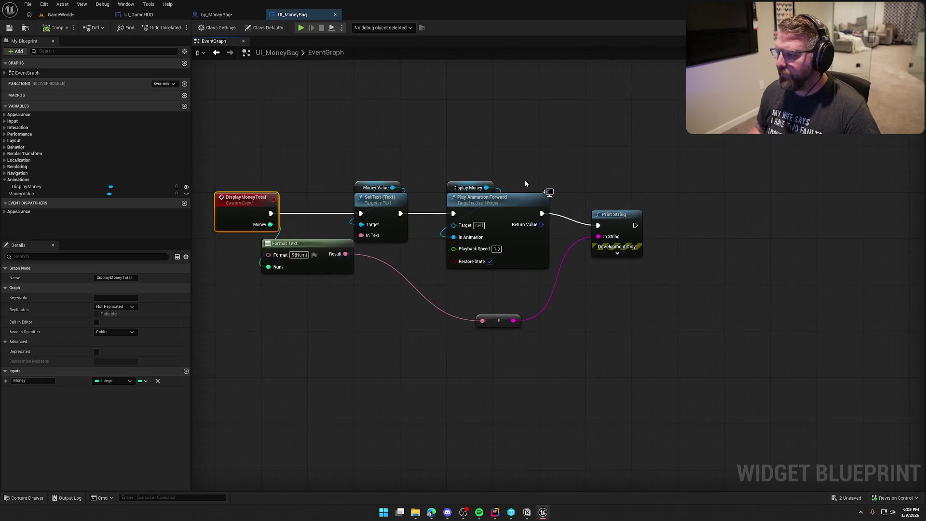
key("Delete")
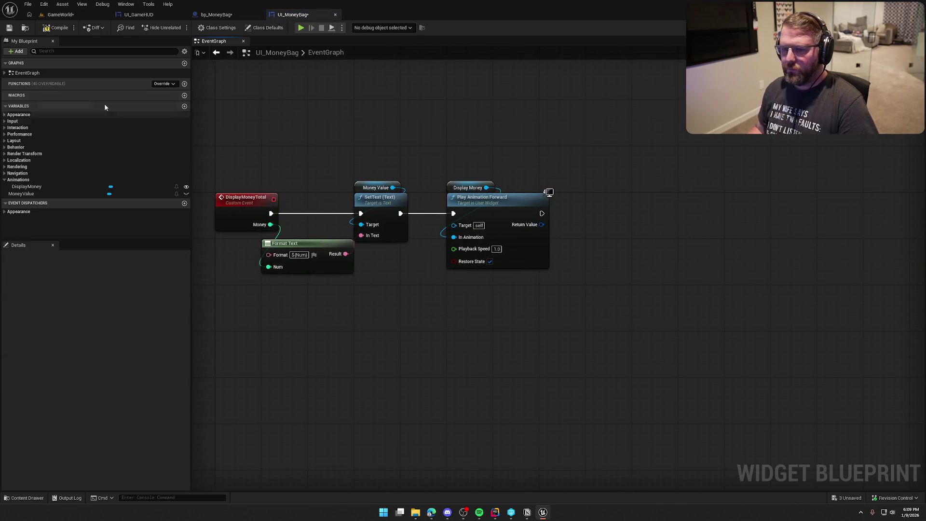
left_click(883, 27)
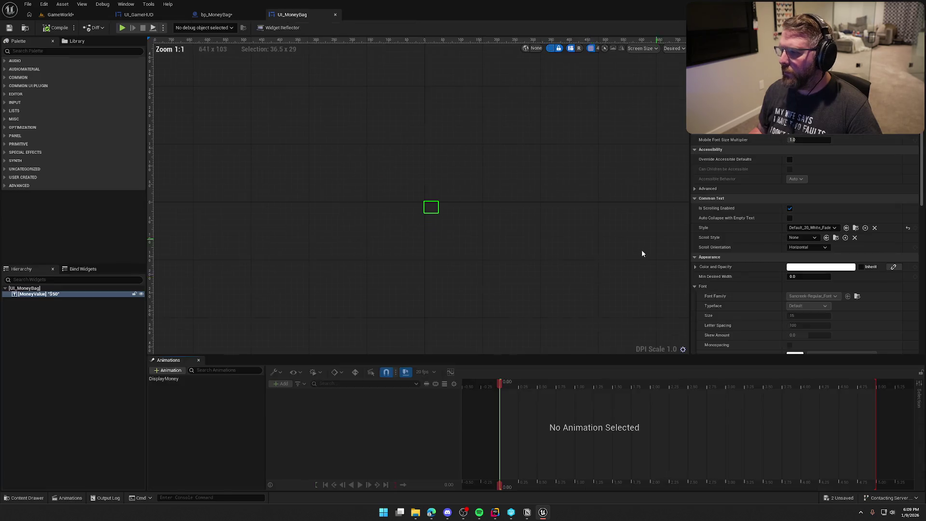
- Change the MoneyValue text's font style to Default_24 in UI_MoneyBag's Details
scroll(807, 294, "down", 5)
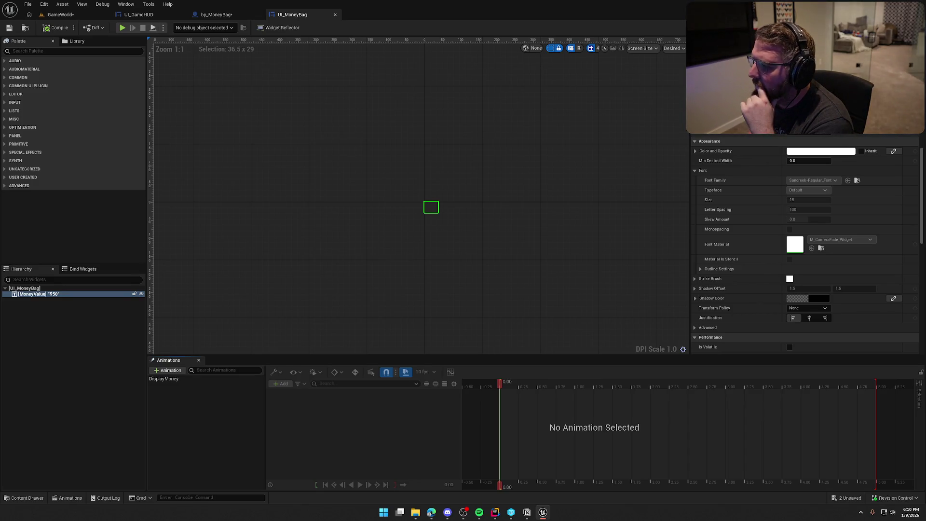
left_click(815, 179)
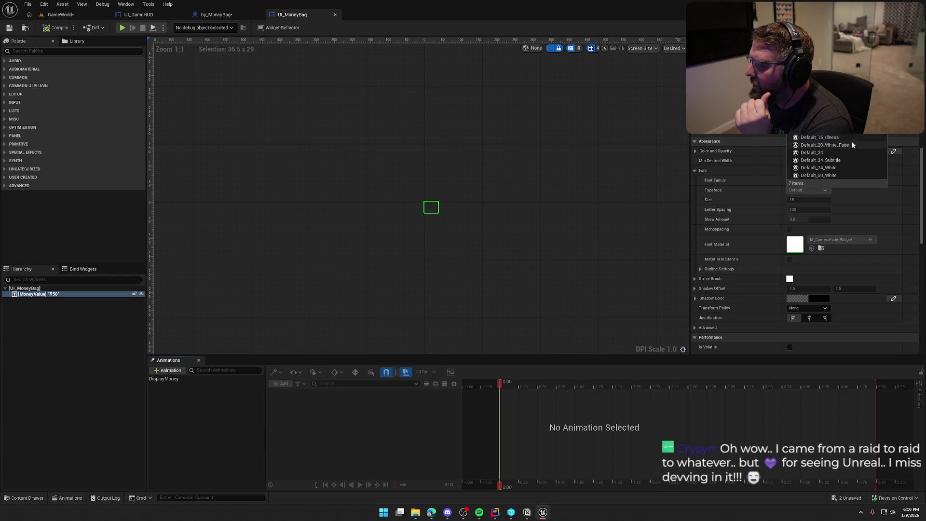
left_click(853, 153)
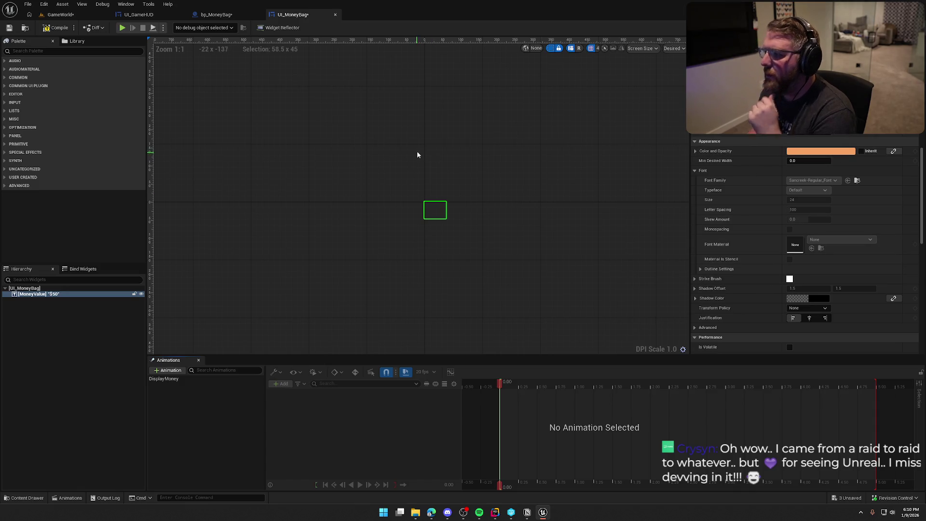
left_click(815, 180)
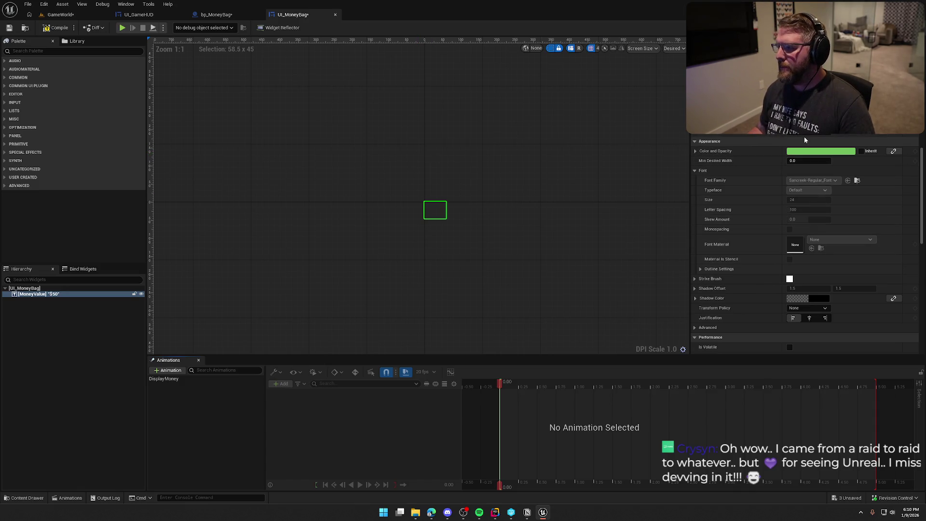
key("Escape")
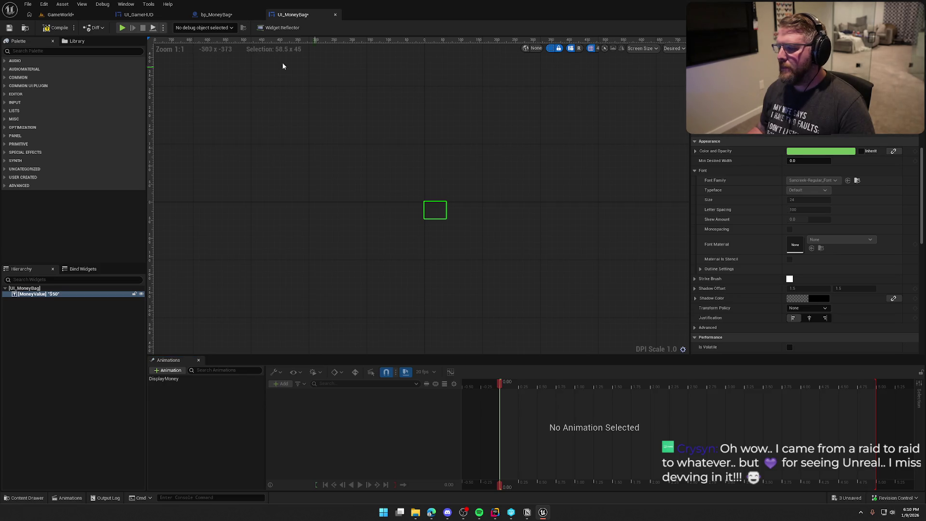
left_click(60, 14)
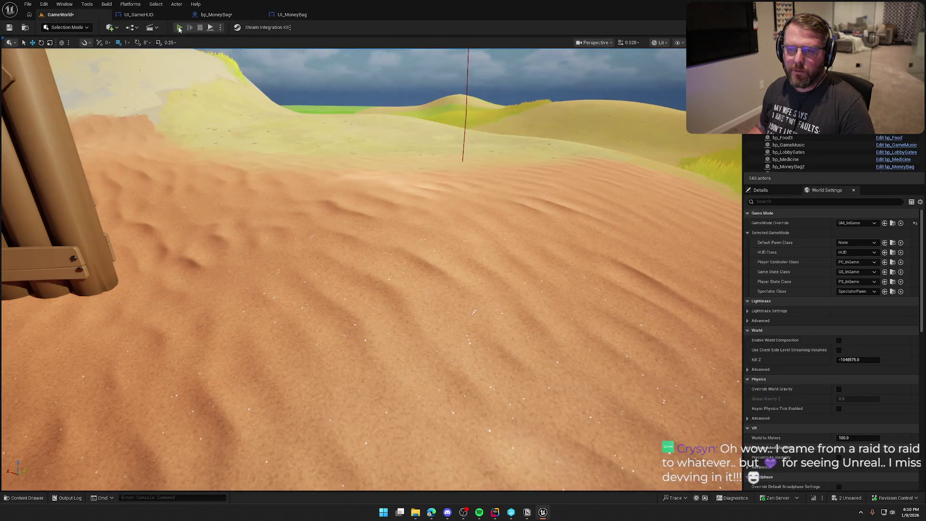
- Playtest, using the money bag twice while walking so the $50 text appears above it
key("w")
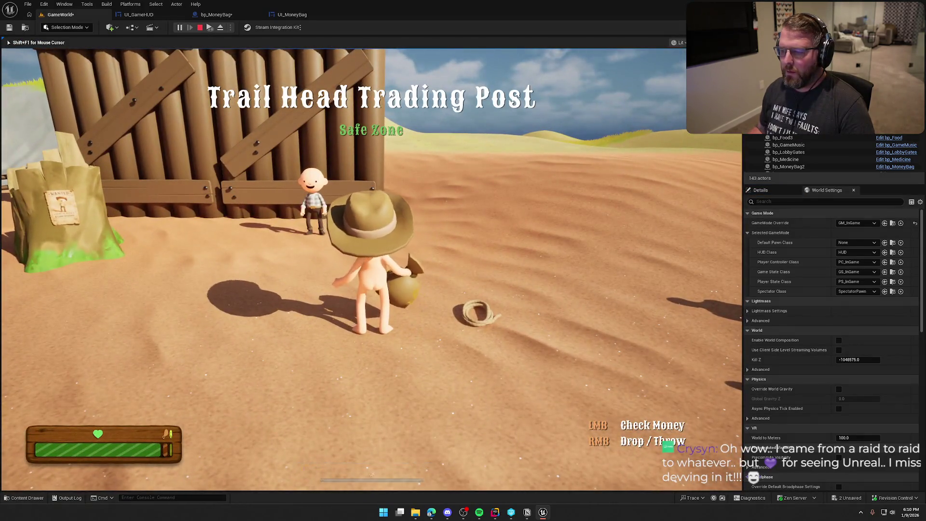
left_click(371, 269)
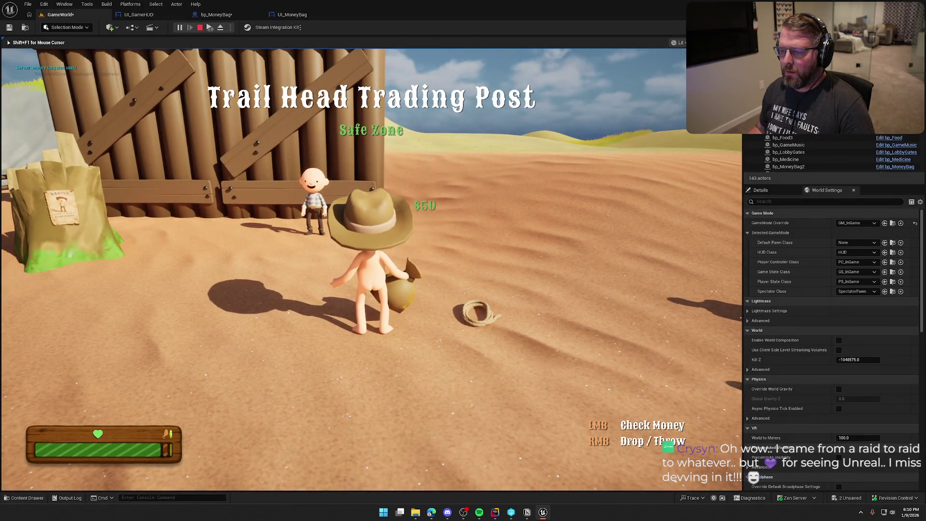
key("w")
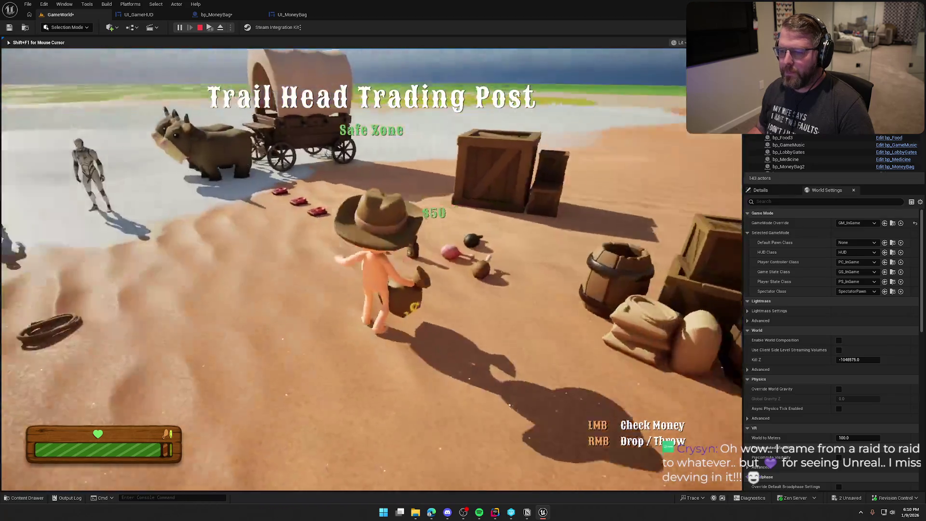
key("w")
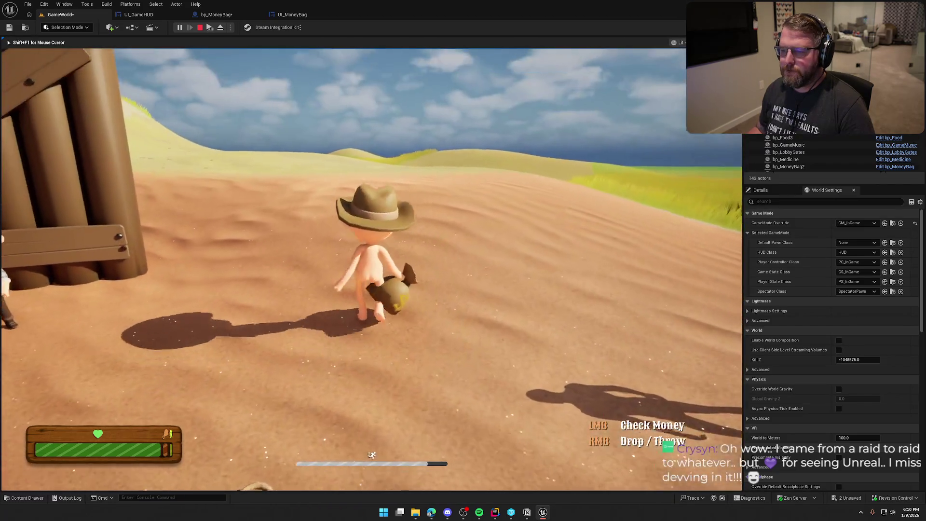
left_click(371, 270)
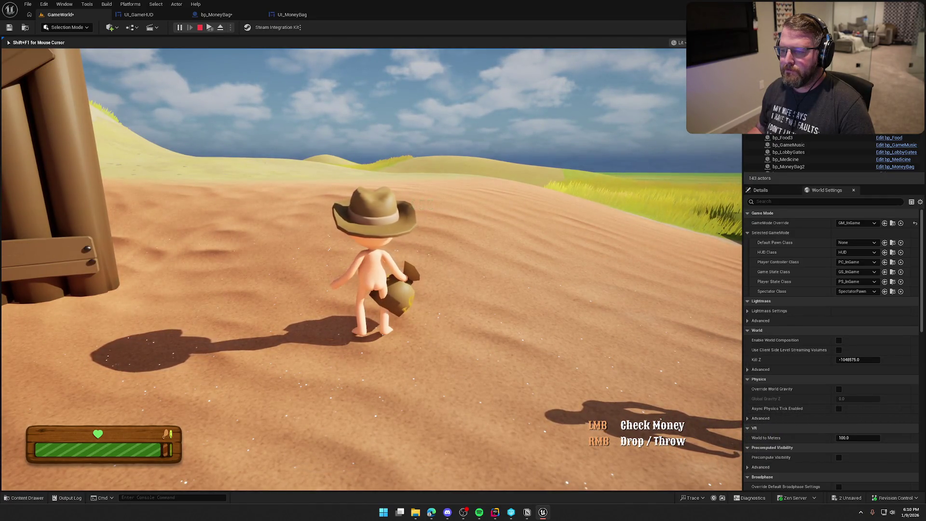
key("Escape")
left_click(292, 14)
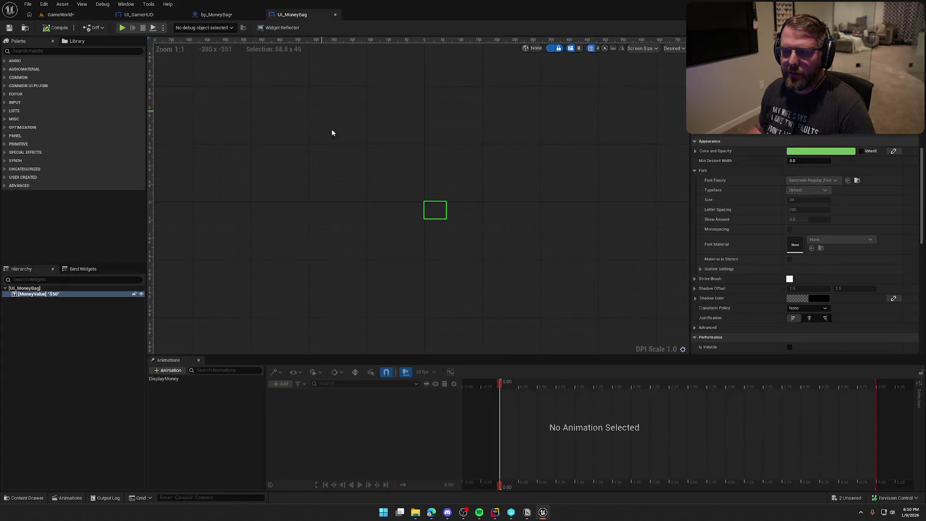
- Apply the Default_20_White_Fade font style to the $50 text and open M_CameraFade_Widget in the material editor
left_click(59, 15)
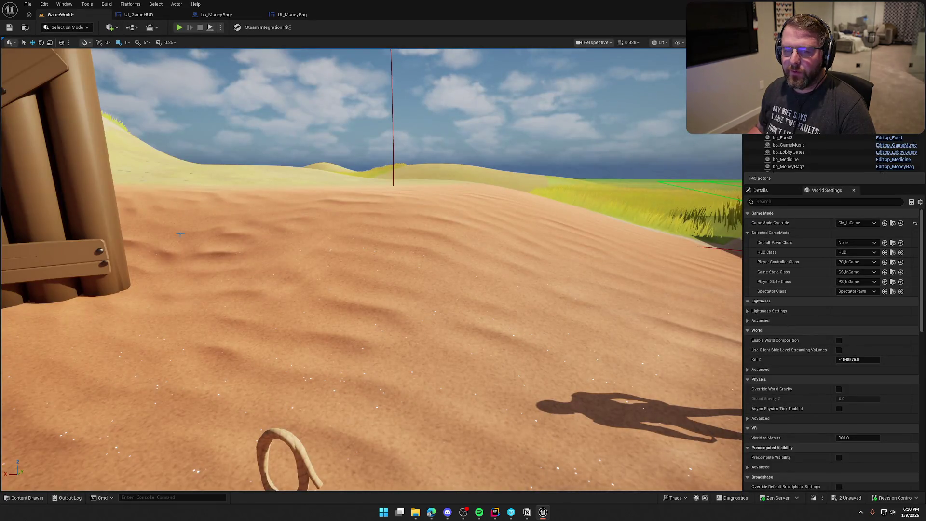
left_click(291, 15)
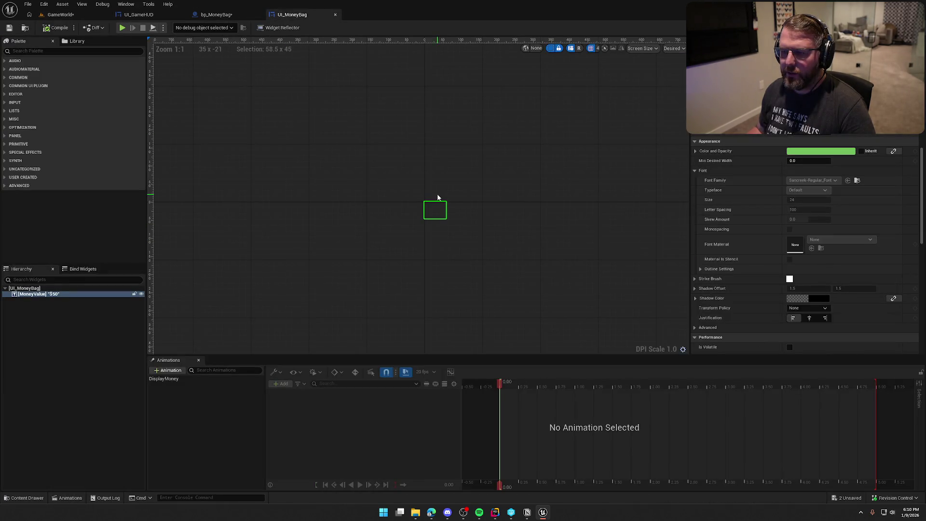
left_click(813, 180)
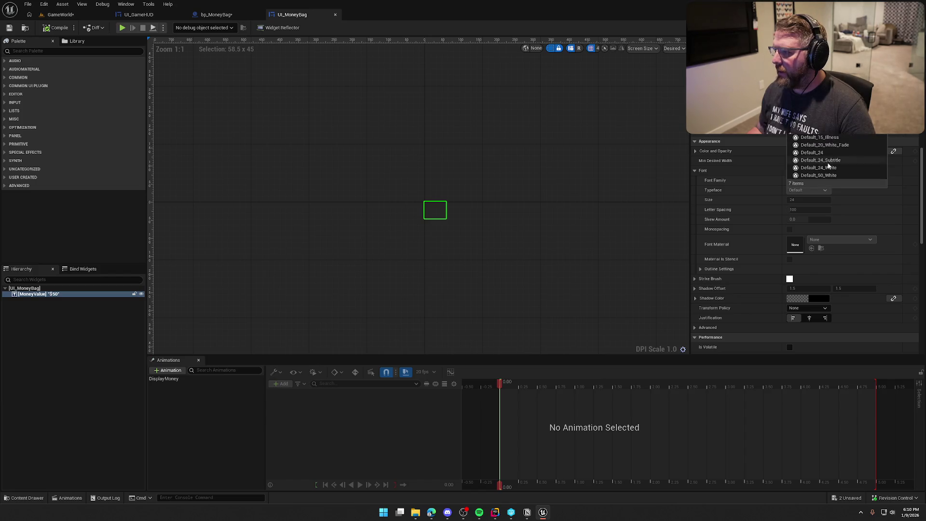
left_click(837, 146)
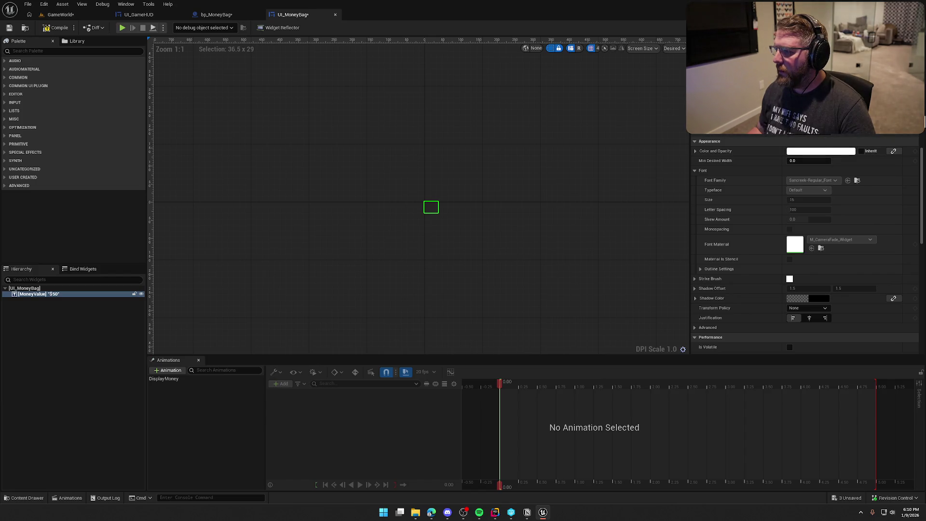
left_click(820, 248)
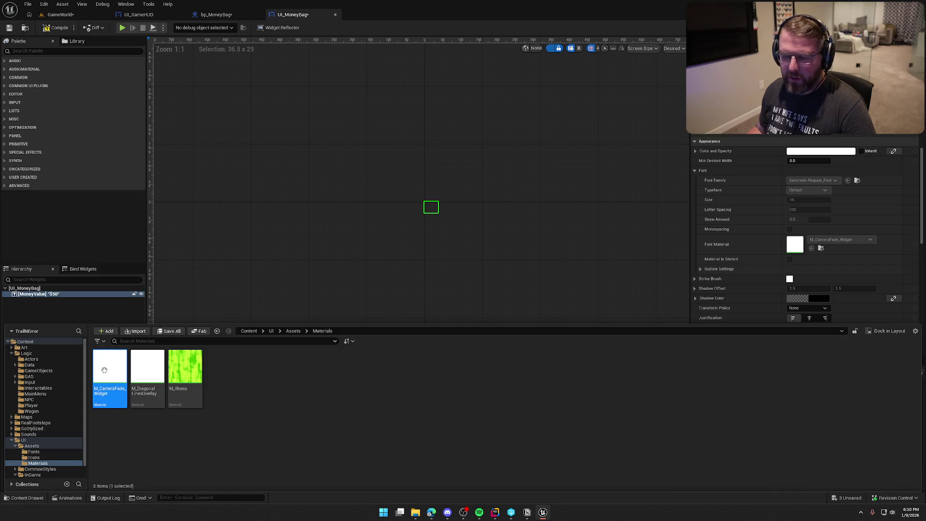
double_click(104, 370)
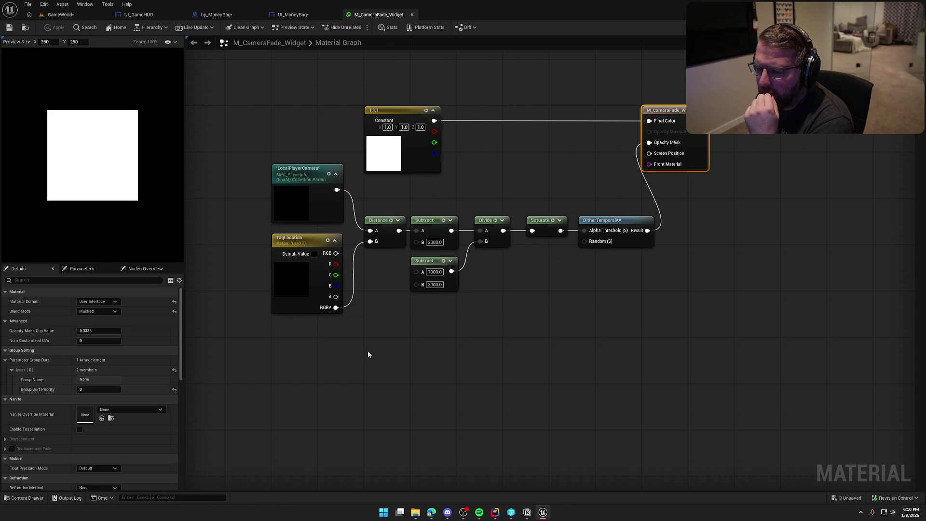
- Inspect the TagLocation parameter, close M_CameraFade_Widget, and reopen the $50 text's font list in UI_MoneyBag
left_click(309, 260)
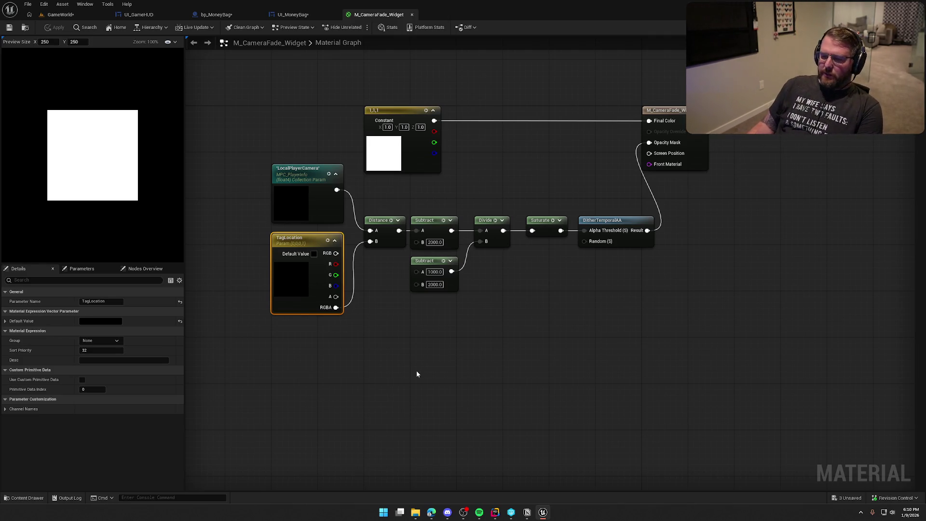
middle_click(372, 16)
left_click(820, 179)
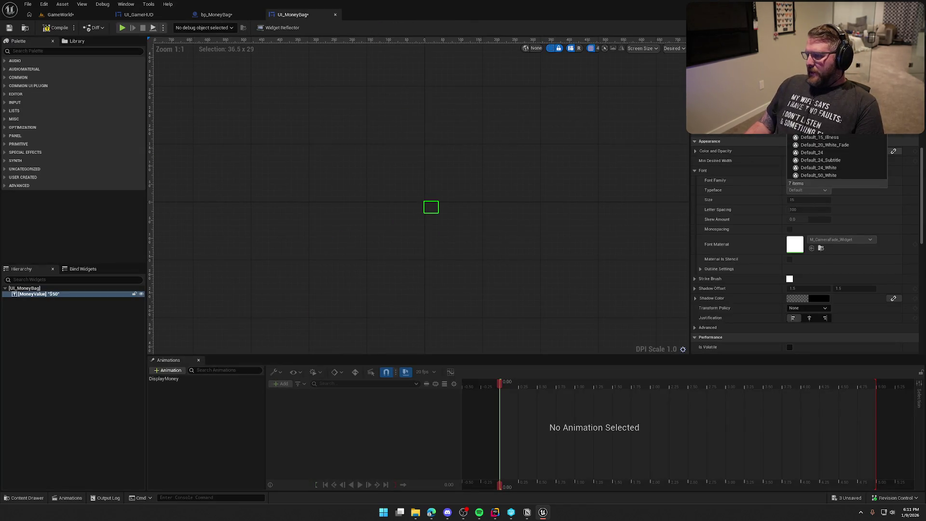
- Switch the $50 text to Sancreek-Regular_Font and preview the DisplayMoney animation
left_click(842, 158)
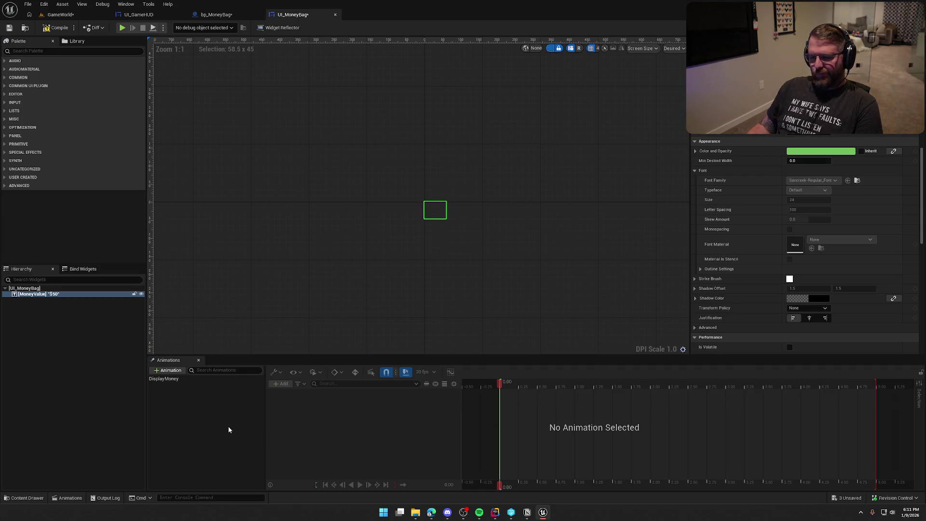
left_click(165, 379)
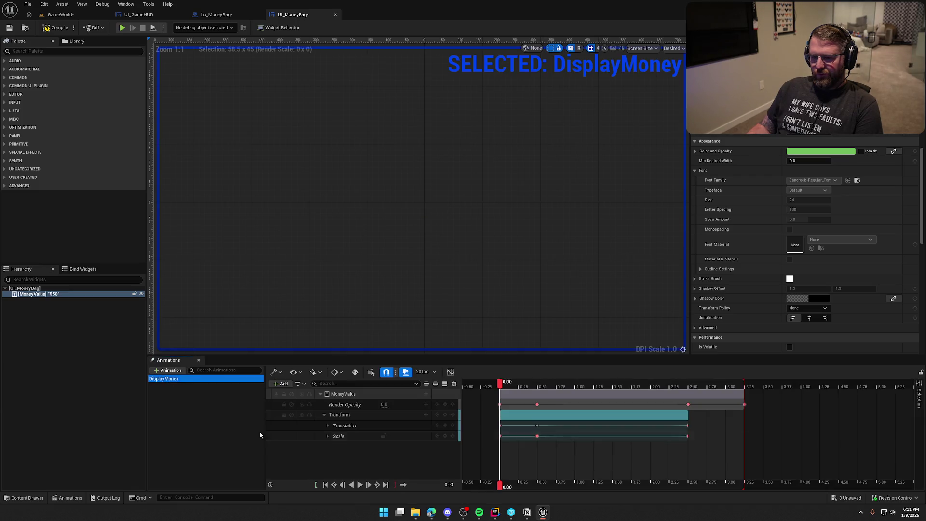
left_click(360, 485)
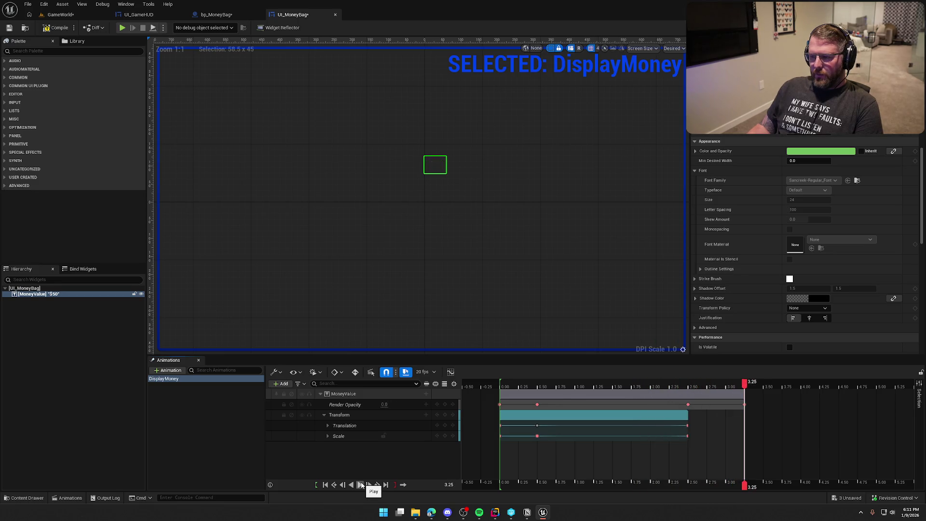
- Add a Translation Y keyframe at 0.50 s, compile the widget, and return to GameWorld
left_click_drag(744, 384, 538, 381)
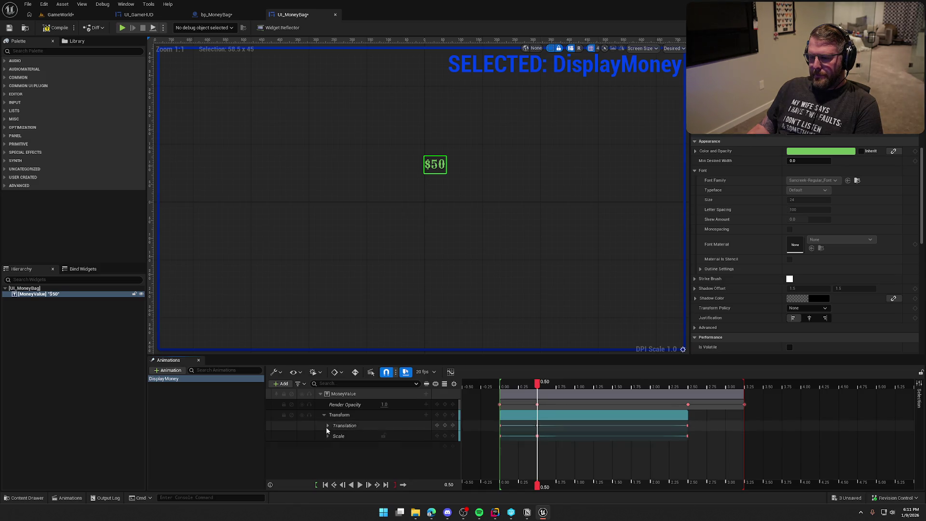
left_click(328, 425)
left_click(388, 446)
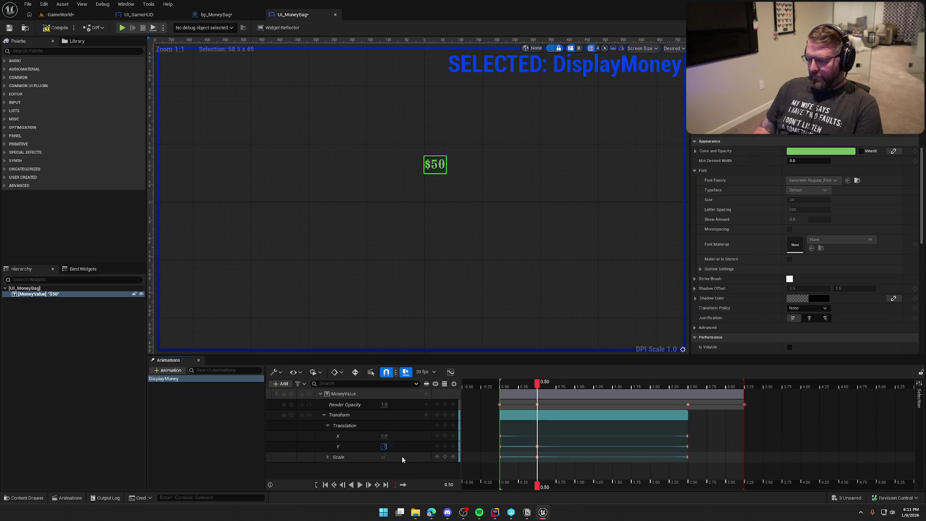
type("25")
left_click(359, 484)
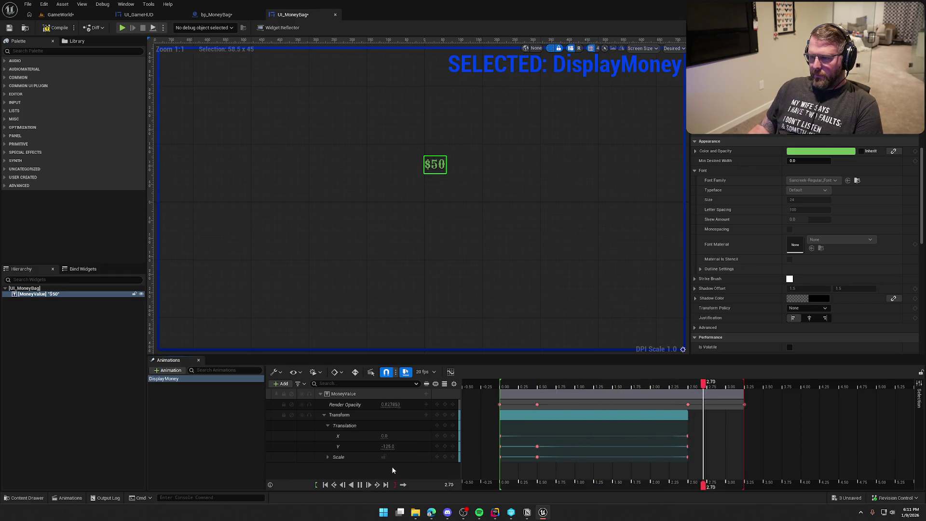
left_click(58, 28)
left_click(60, 17)
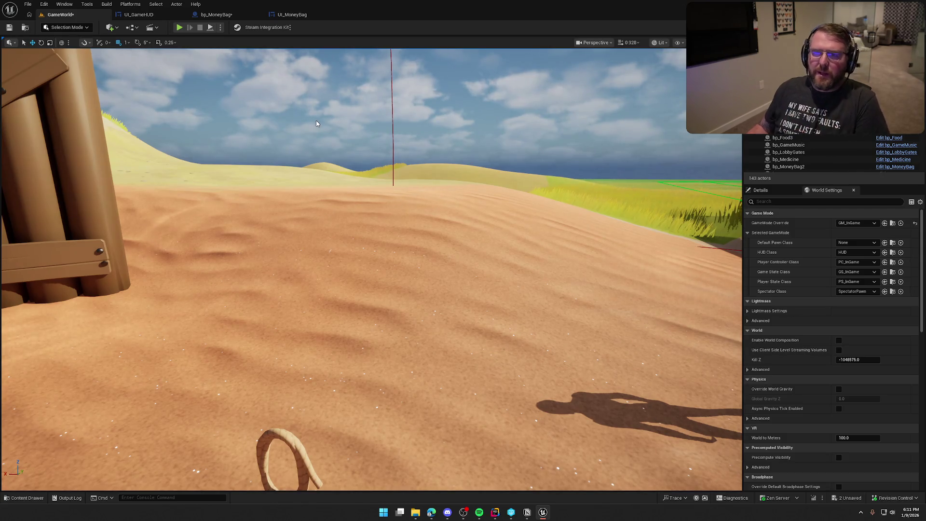
key("alt+p")
key("w")
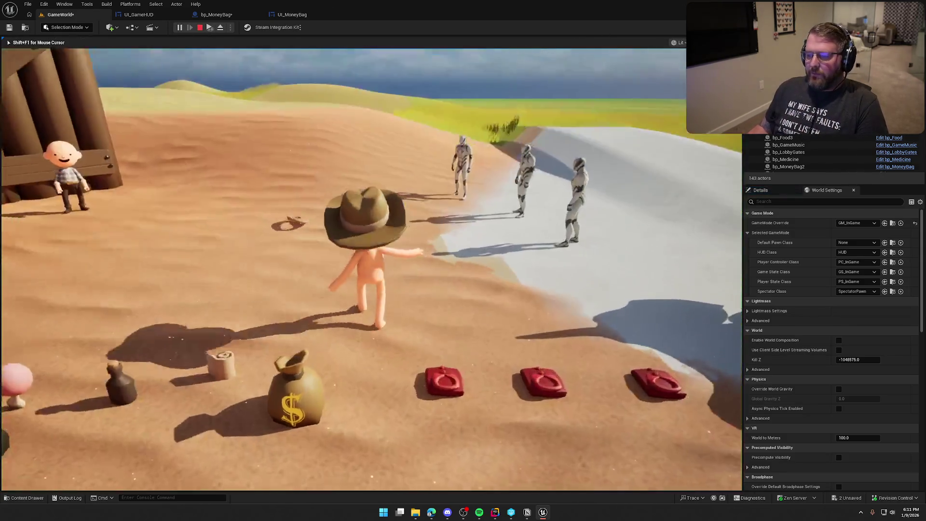
key("e")
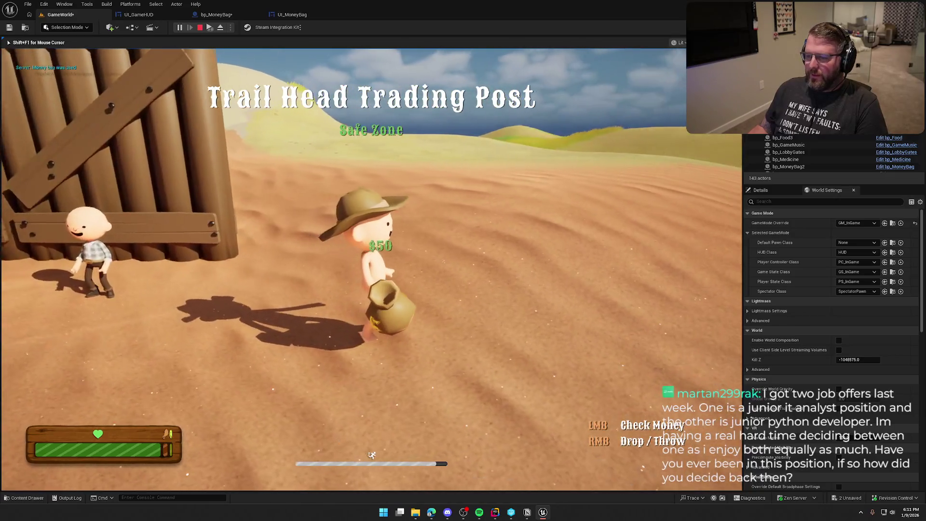
left_click(371, 269)
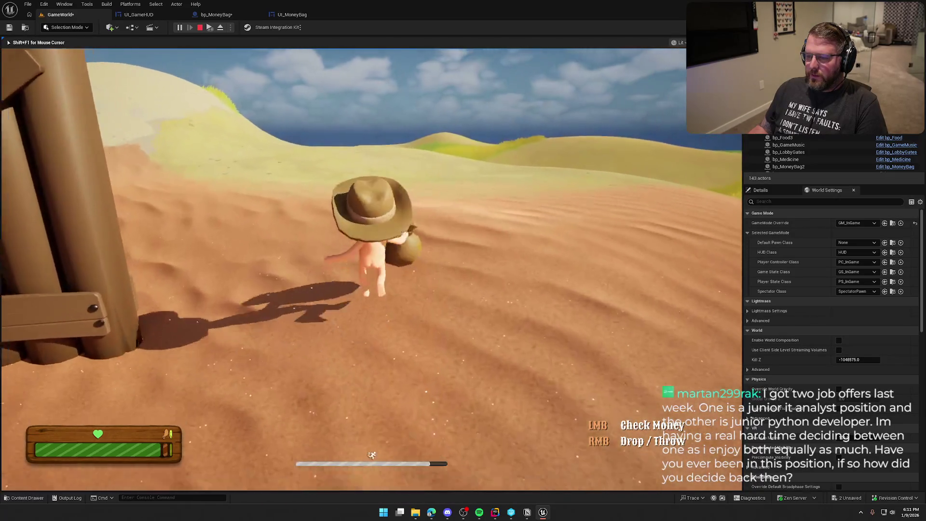
key("Escape")
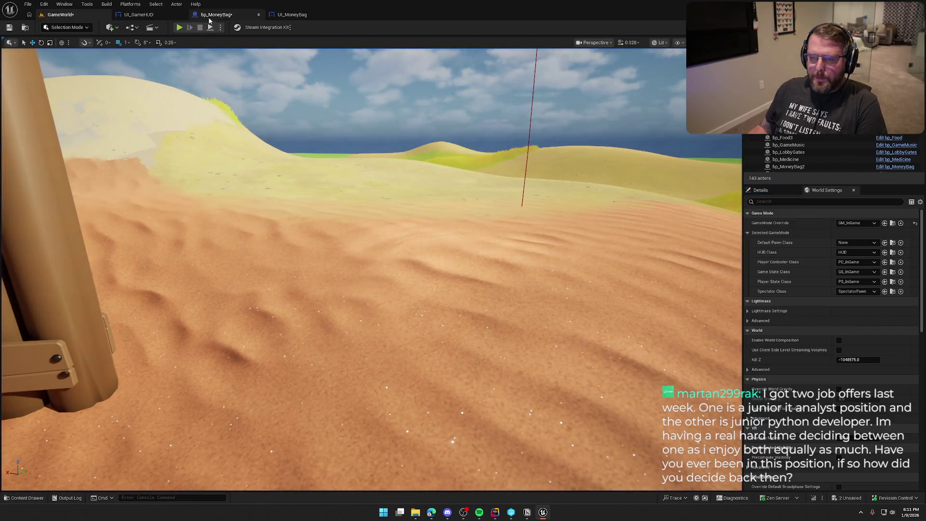
- Scrub through DisplayMoney's fade and delete its X translation track
left_click(216, 15)
left_click(292, 15)
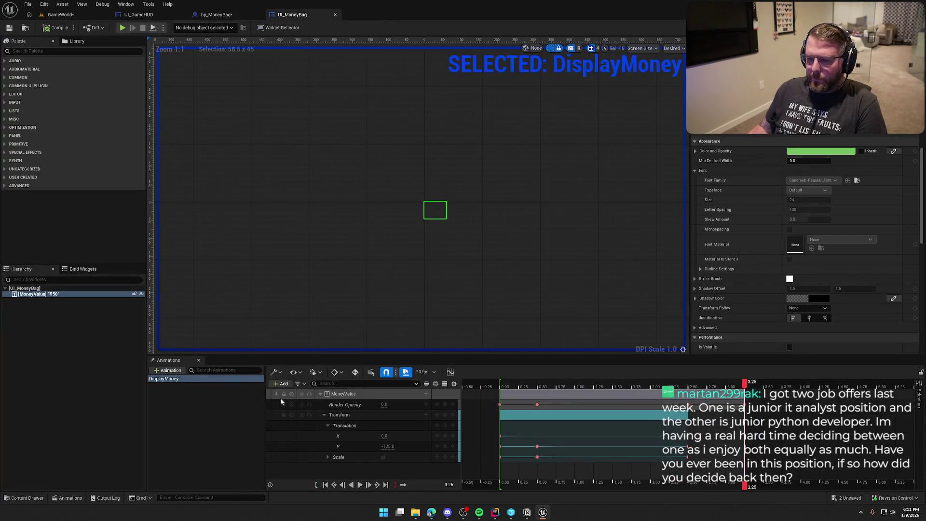
left_click(718, 386)
left_click_drag(718, 386, 688, 391)
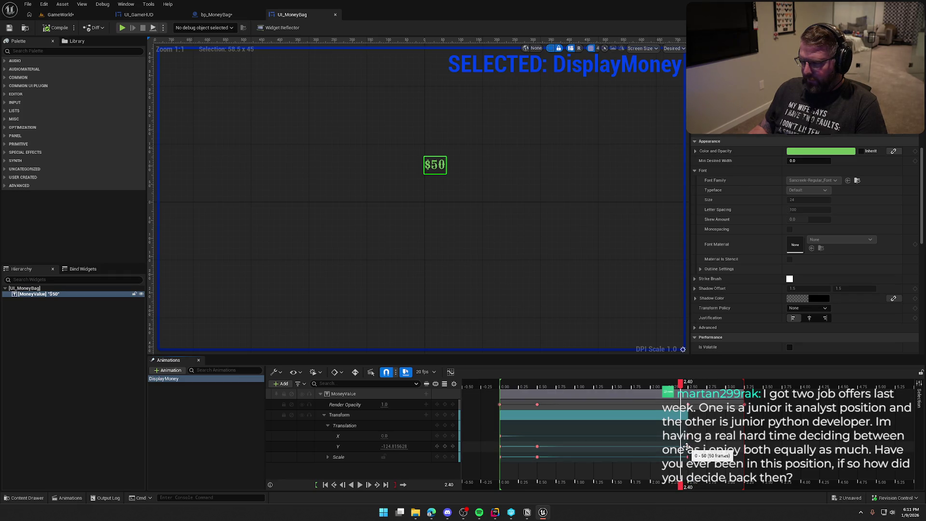
left_click_drag(686, 446, 736, 459)
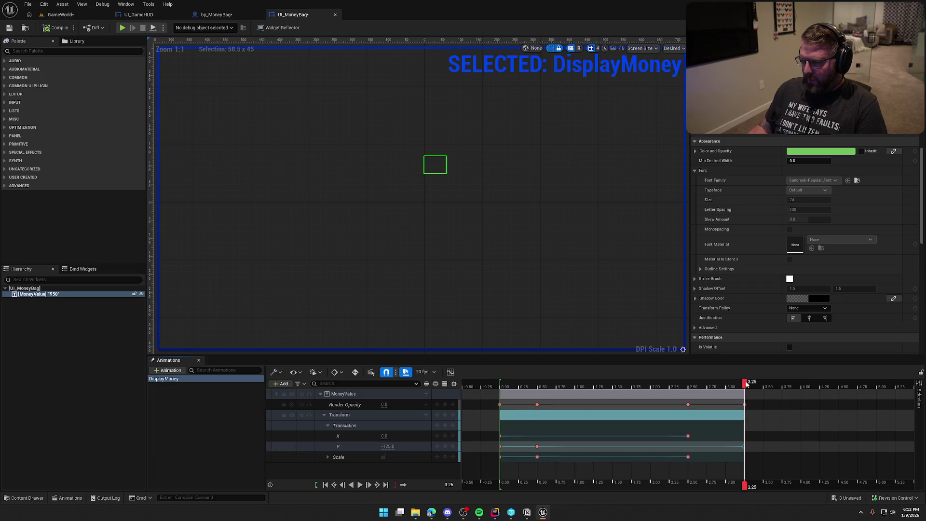
mouse_move(745, 382)
left_mouse_down()
mouse_move(541, 384)
mouse_move(499, 393)
left_mouse_up()
left_click(306, 440)
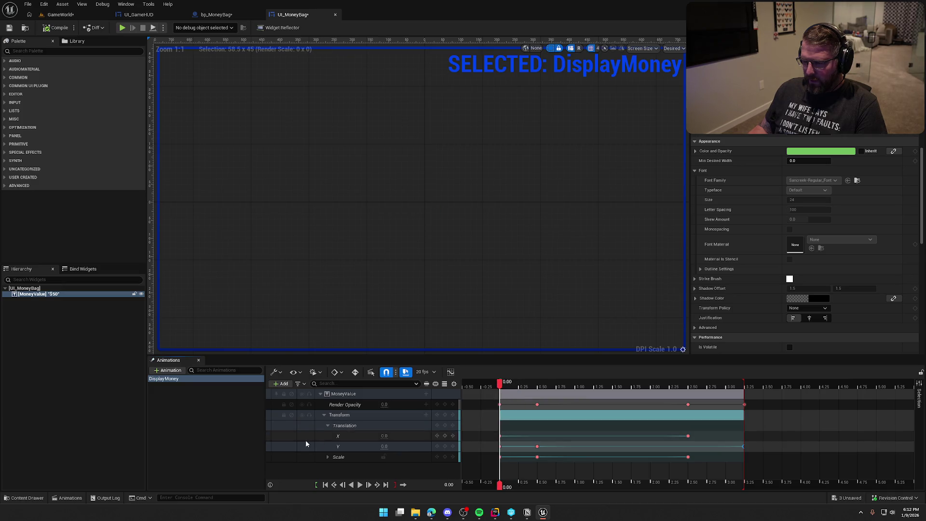
key("Delete")
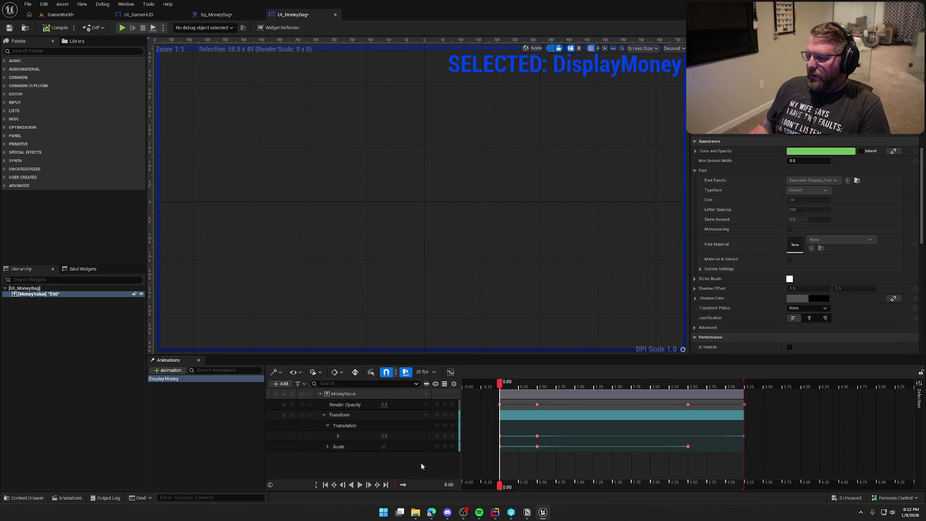
- Save UI_MoneyBag and bp_MoneyBag, then start a test play with Alt+P
mouse_move(499, 384)
left_mouse_down()
mouse_move(756, 386)
mouse_move(500, 386)
left_mouse_up()
left_click(171, 405)
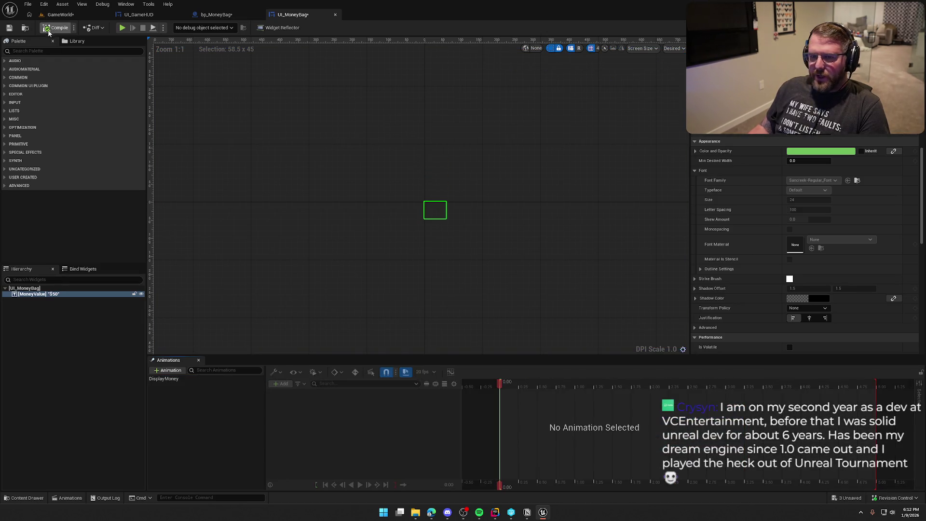
key("ctrl+s")
key("ctrl+Tab")
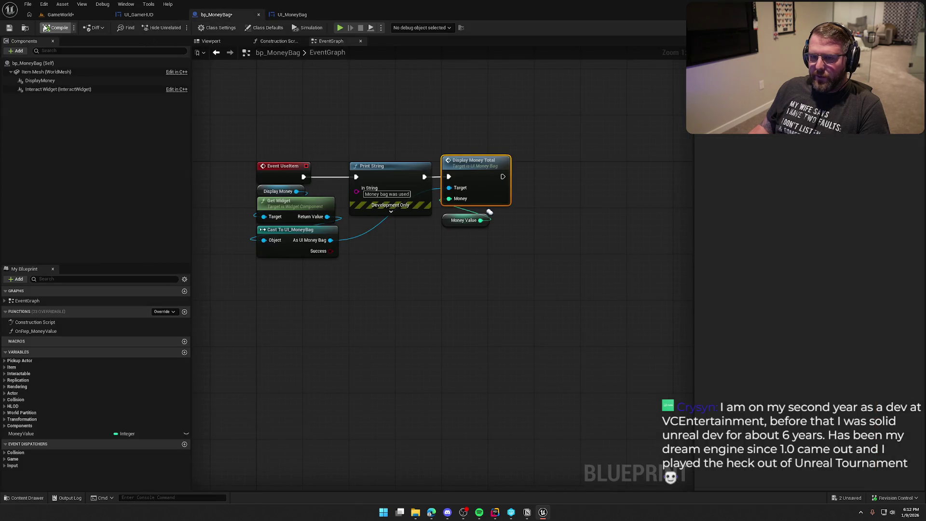
key("ctrl+s")
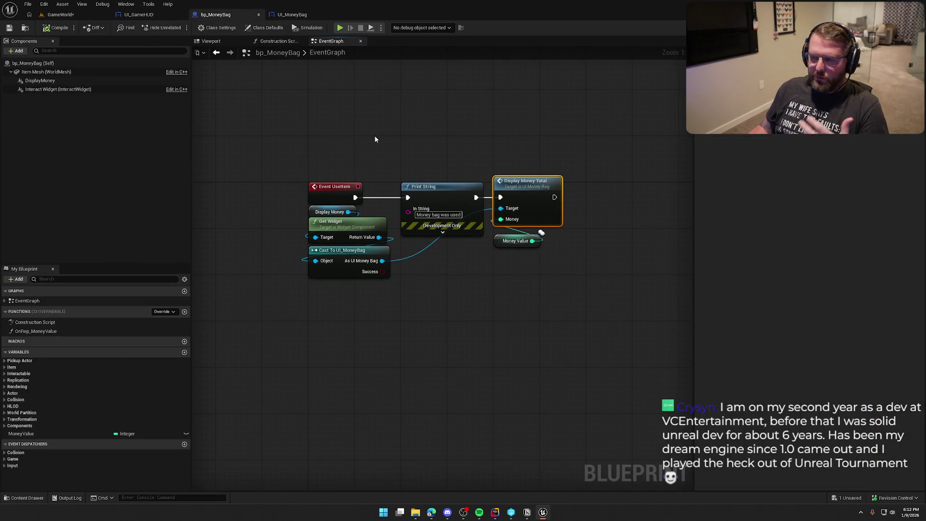
key("alt+p")
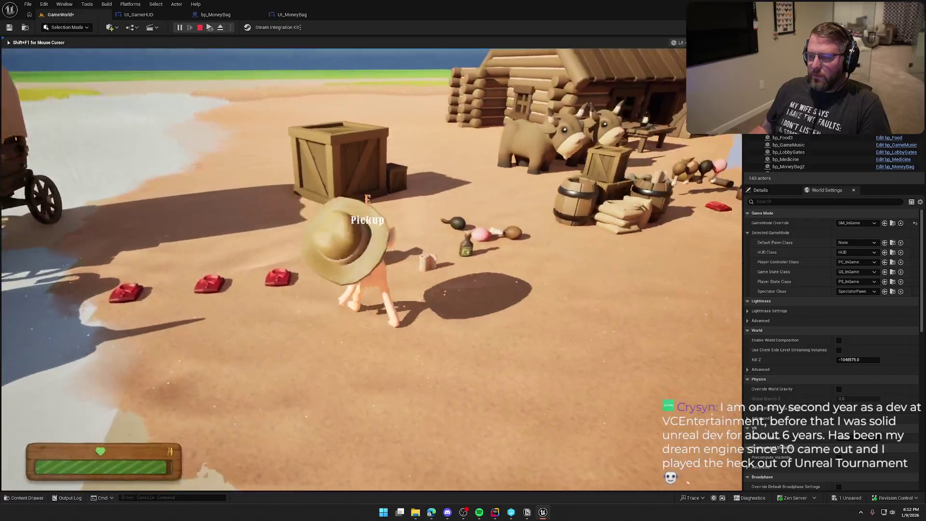
- Use the money bag in play to see $50 appear, stop the session, and return to UI_MoneyBag
key("w")
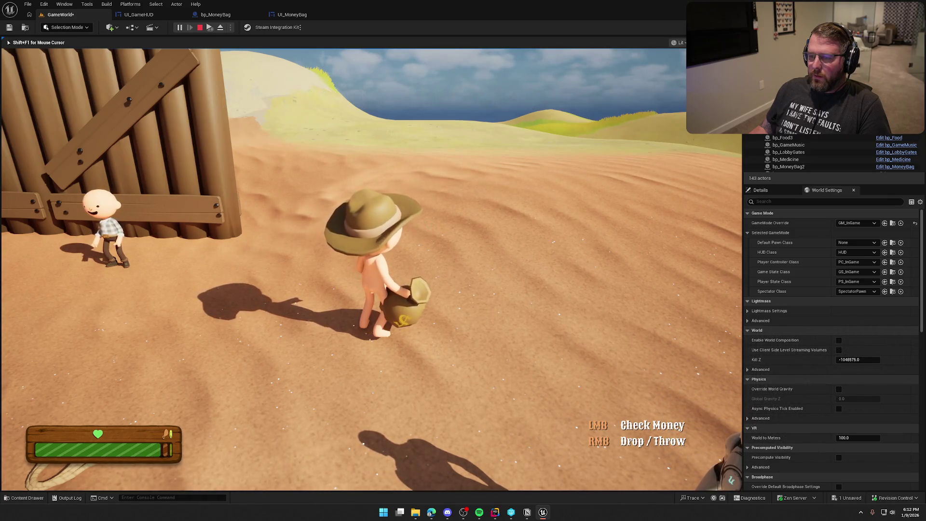
key("Escape")
left_click(293, 15)
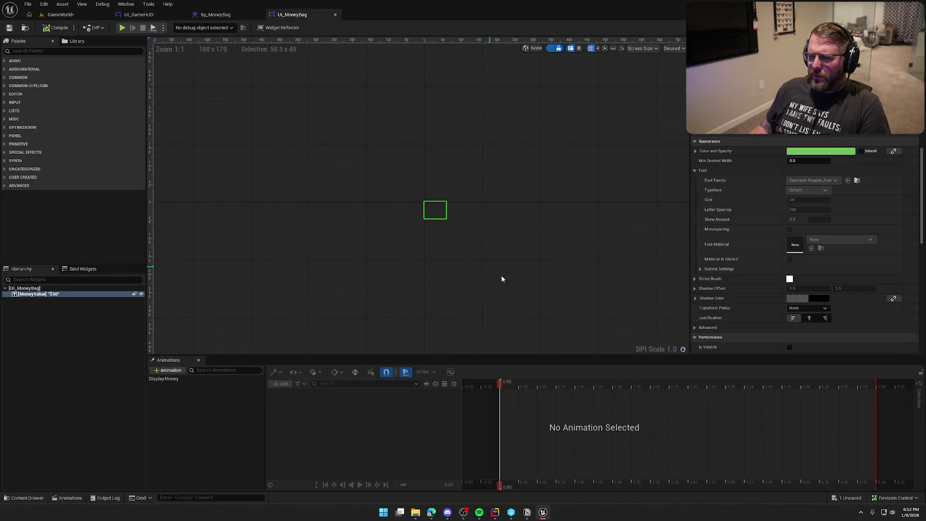
- Play, pause and scrub DisplayMoney to review its Render Opacity, Translation Y and Scale tracks
left_click(169, 379)
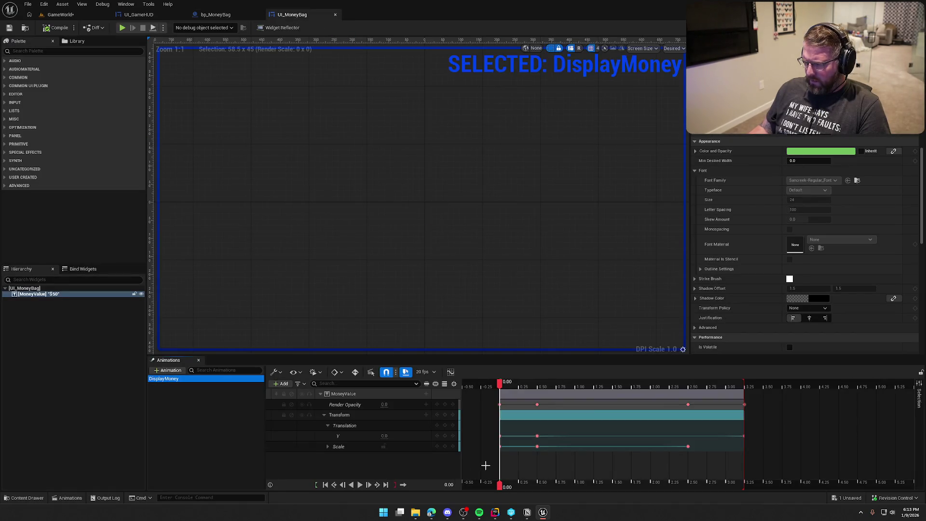
left_click(359, 485)
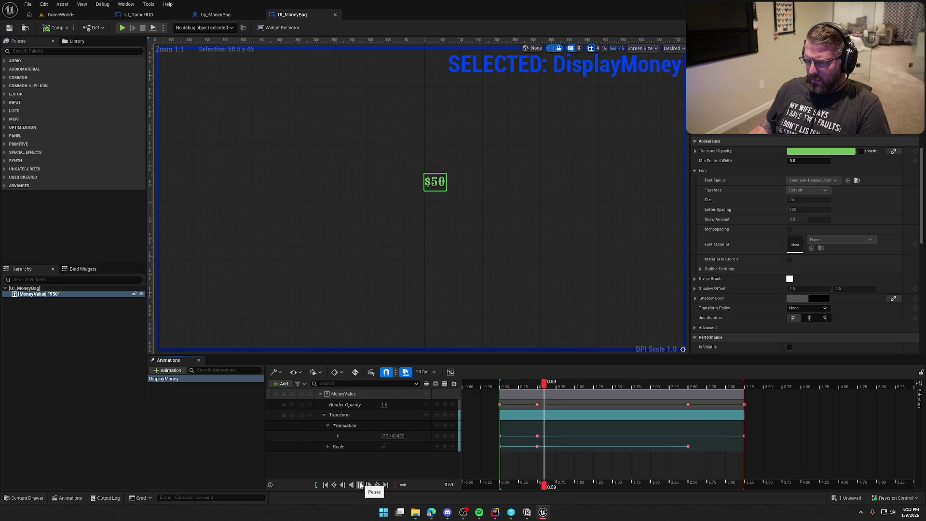
left_click(360, 485)
mouse_move(725, 389)
left_mouse_down()
mouse_move(561, 386)
mouse_move(735, 385)
mouse_move(526, 400)
mouse_move(757, 401)
mouse_move(473, 398)
mouse_move(499, 396)
left_mouse_up()
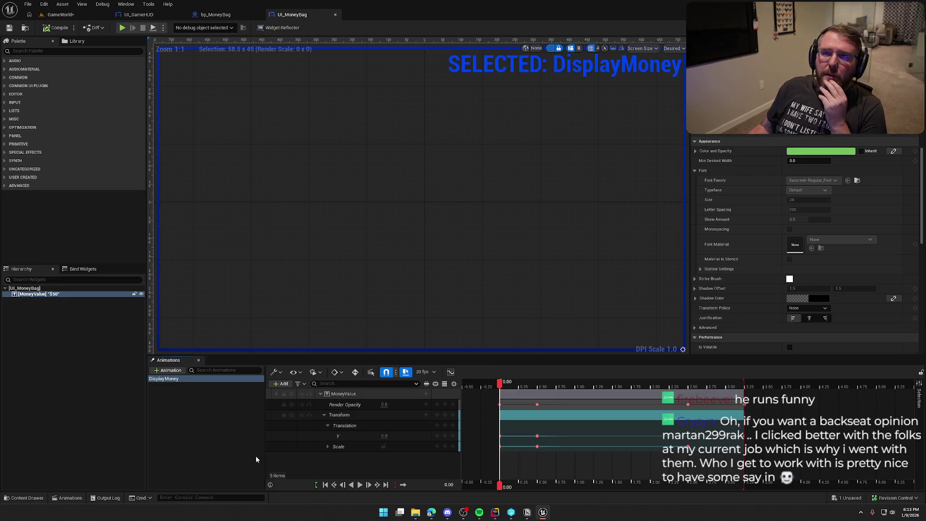
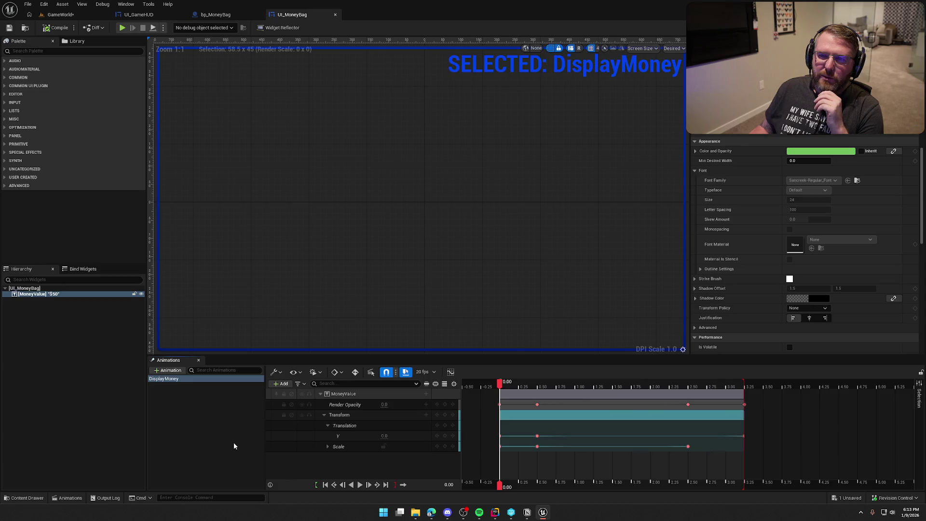
- Deselect the DisplayMoney animation so no animation is loaded in the UI_MoneyBag timeline
left_click(234, 442)
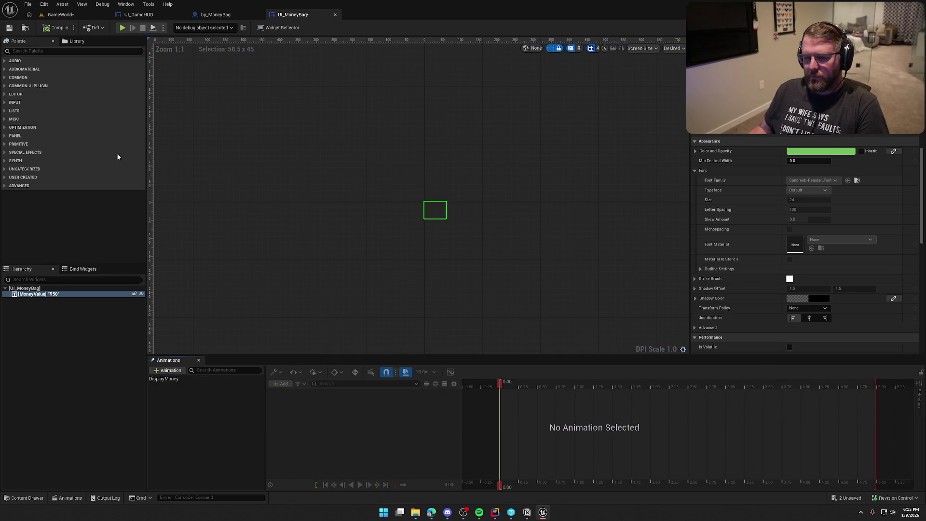
left_click(62, 15)
- Start Play, pick up the money bag with E, and check its $50 read-out while walking
left_click(179, 28)
key("e")
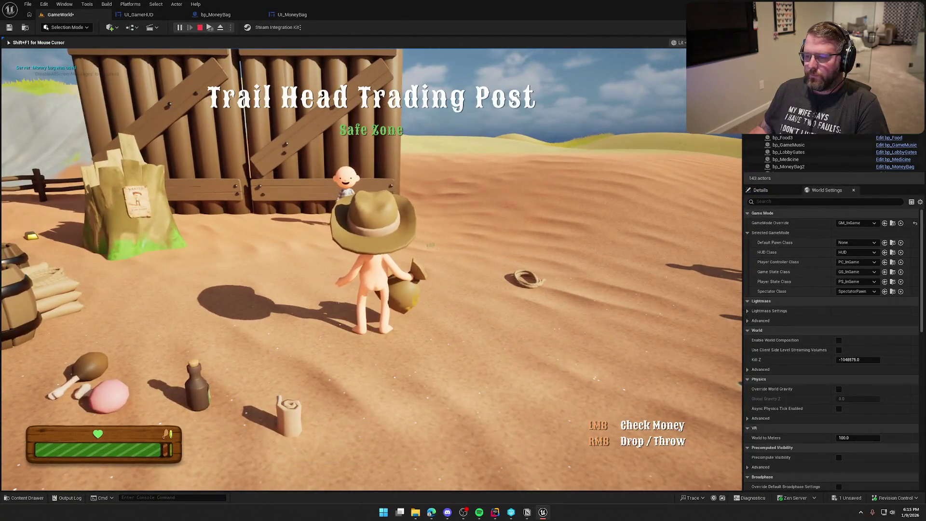
left_click(371, 269)
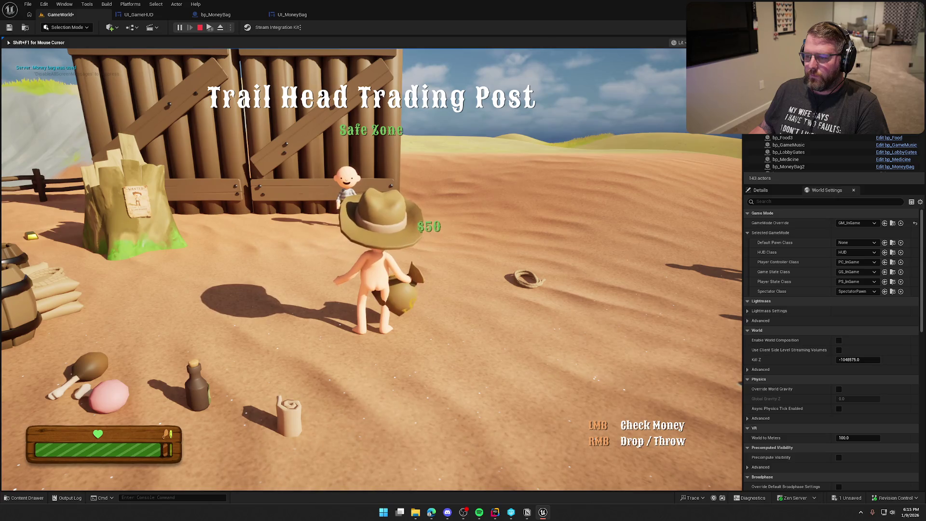
key("a")
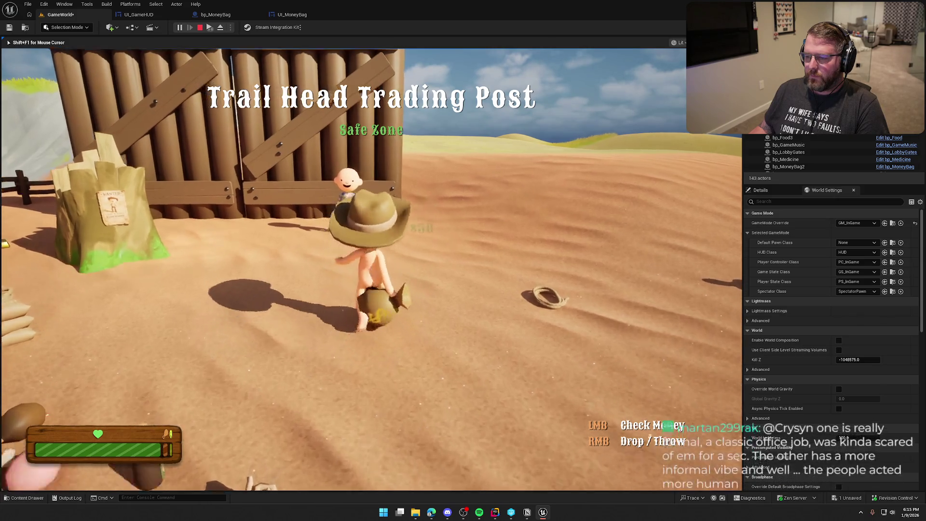
left_click(371, 269)
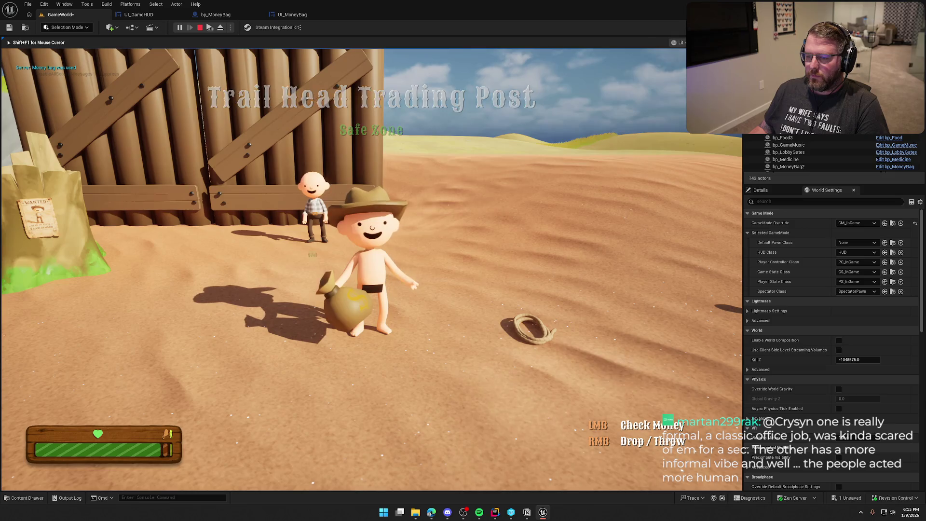
key("d")
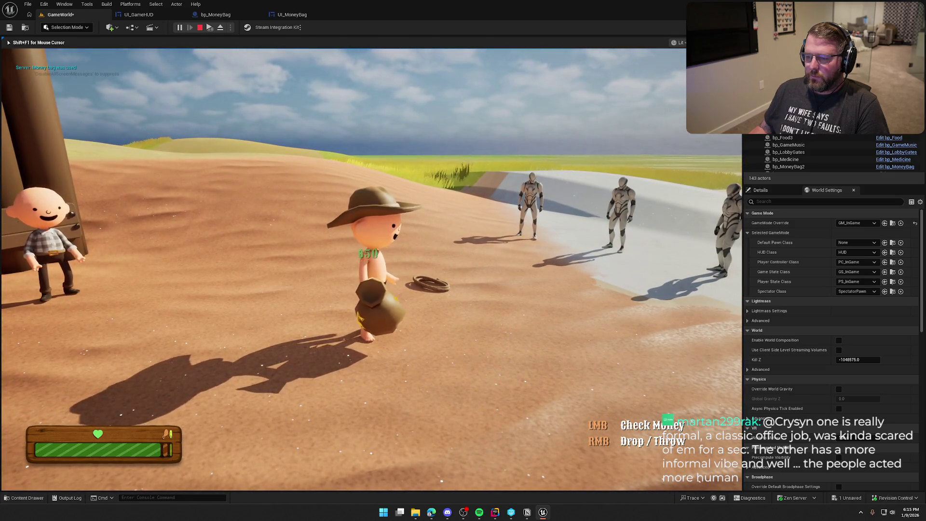
left_click(371, 269)
- Sprint around the fort and cabin, checking the bag's money repeatedly along the way
key("shift+w")
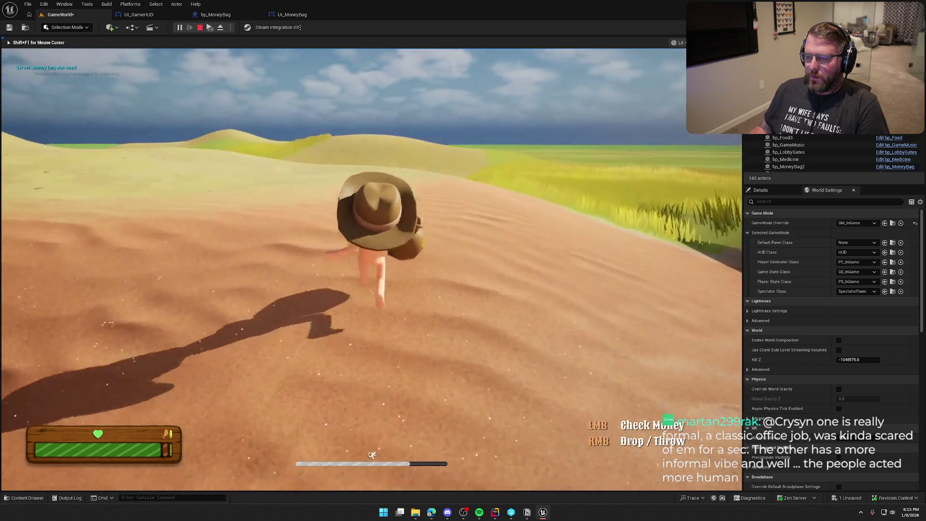
left_click(371, 269)
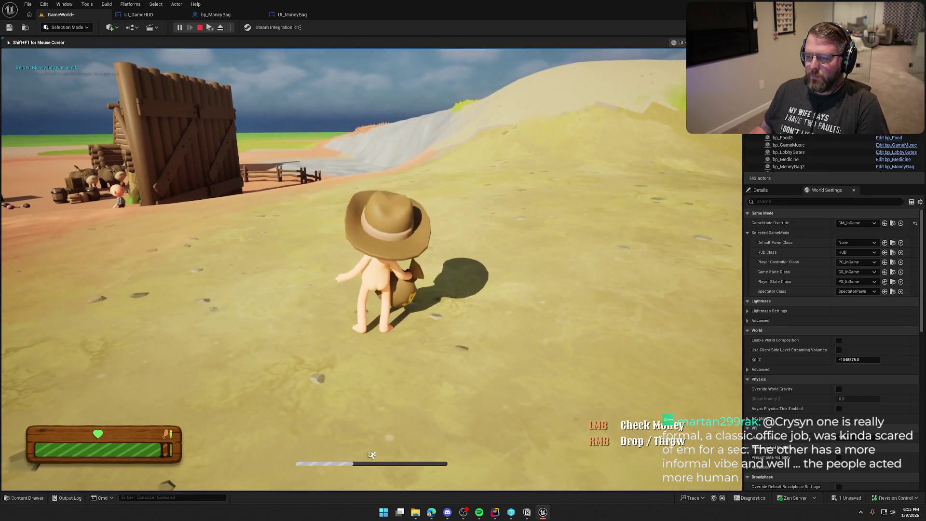
left_click(371, 269)
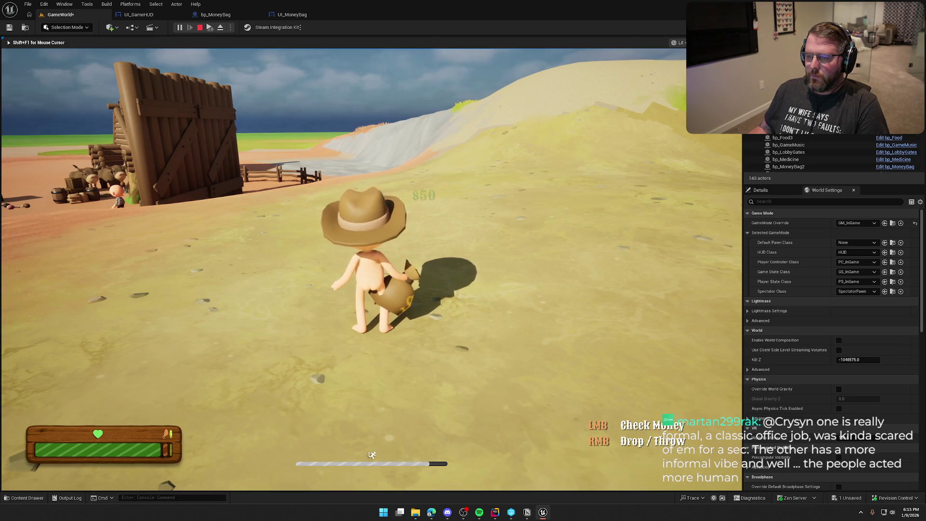
left_click(371, 269)
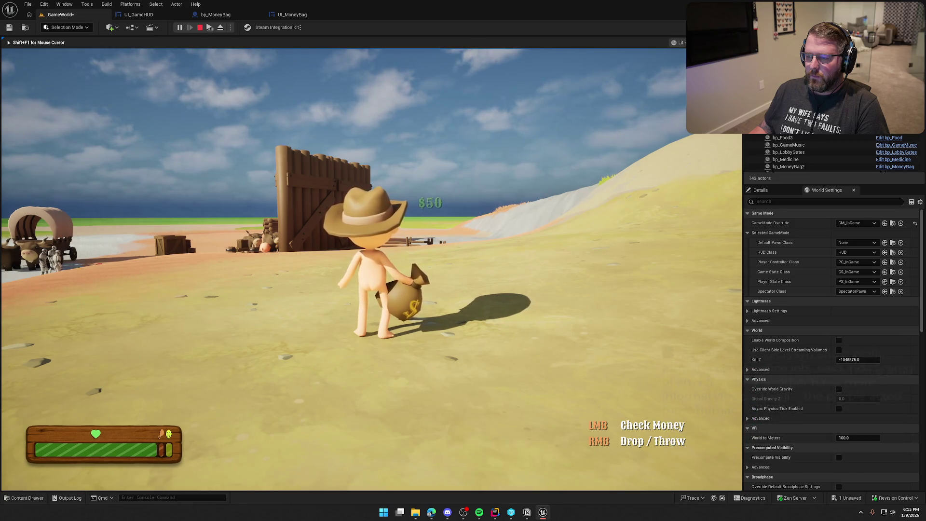
left_click(370, 269)
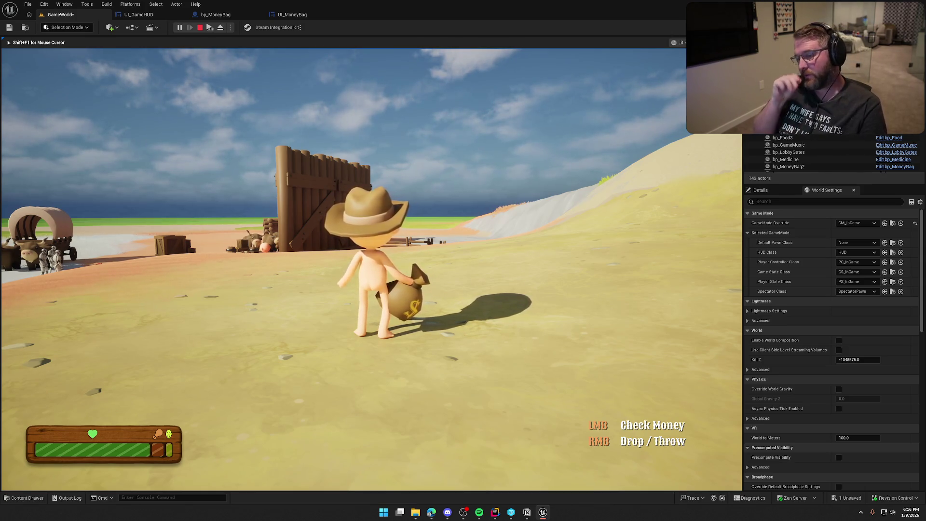
key("w")
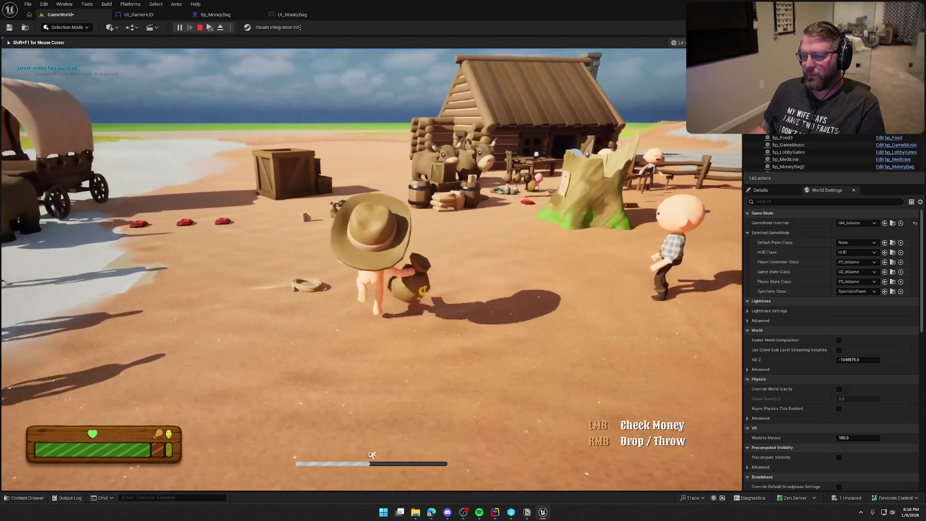
left_click(371, 269)
- Run and sprint toward the fence, ranch buildings and wagon, then turn toward the cabin
key("w")
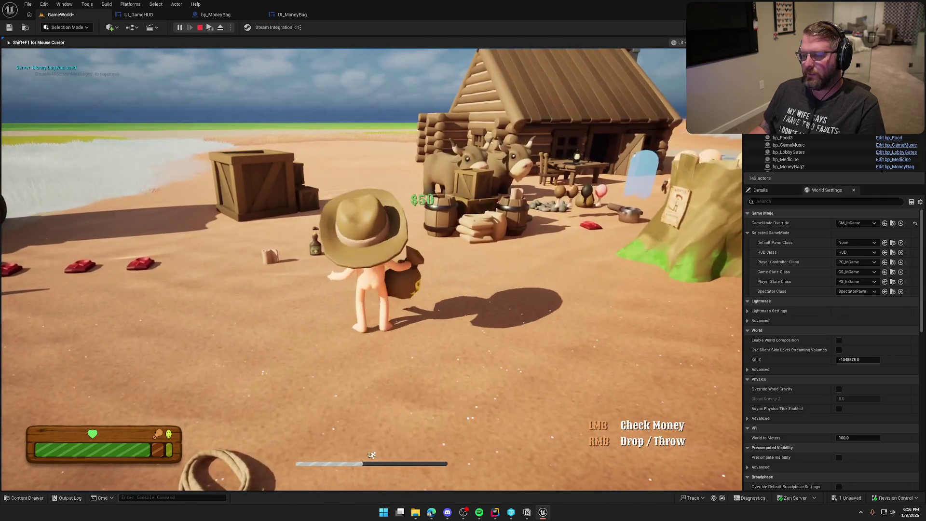
mouse_move(463, 260)
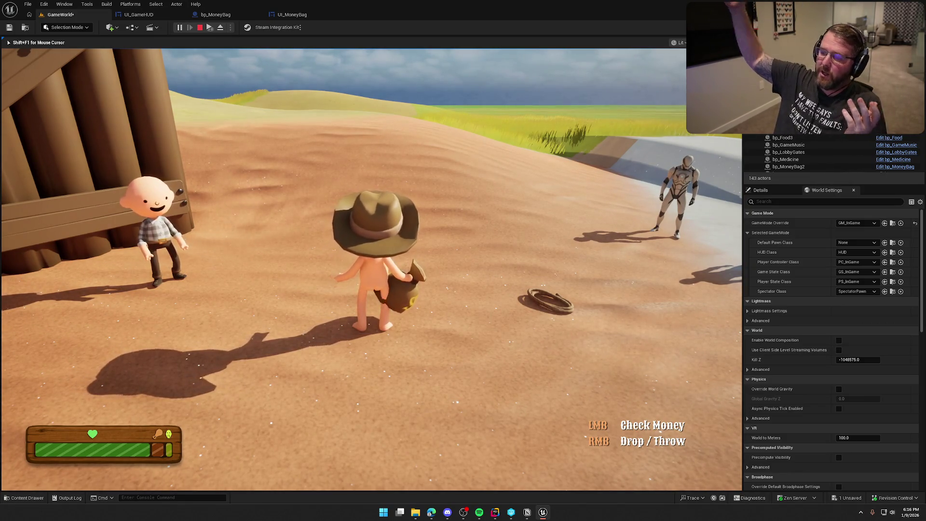
key("shift+w")
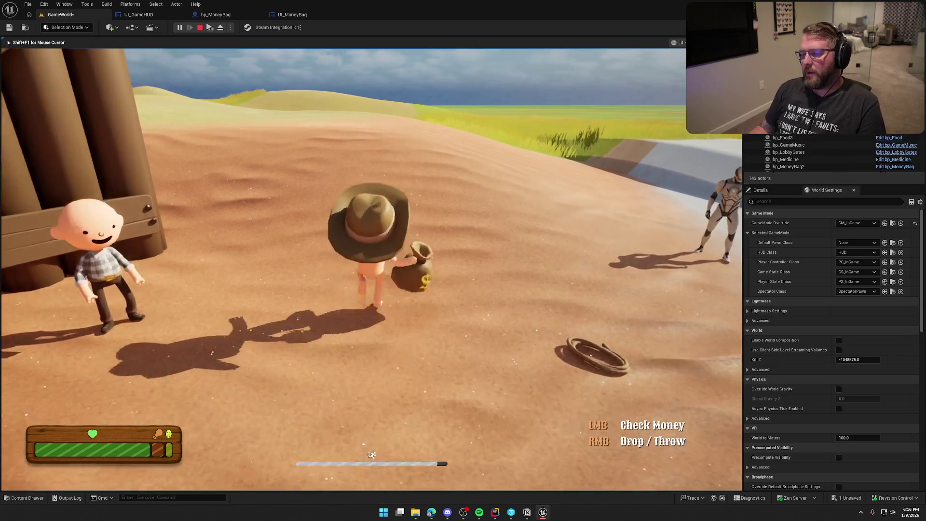
key("shift+w")
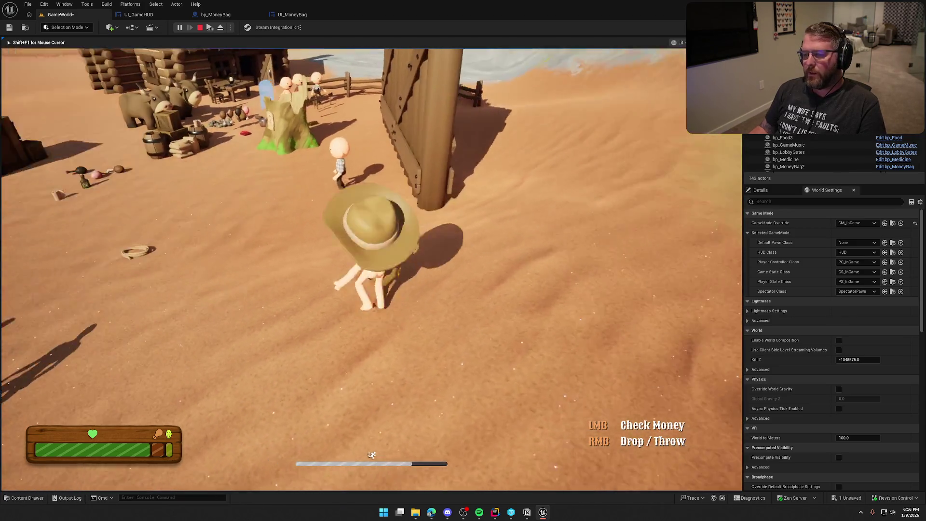
key("w")
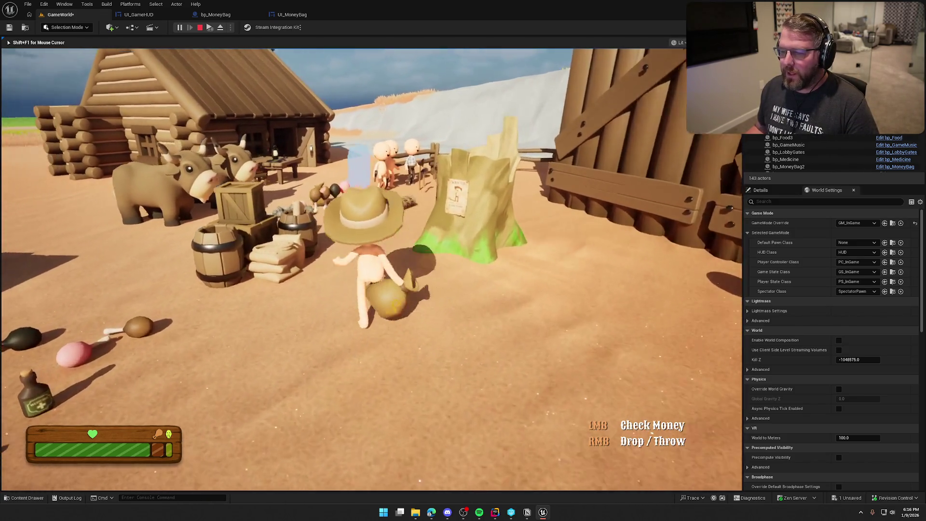
key("w")
key("shift")
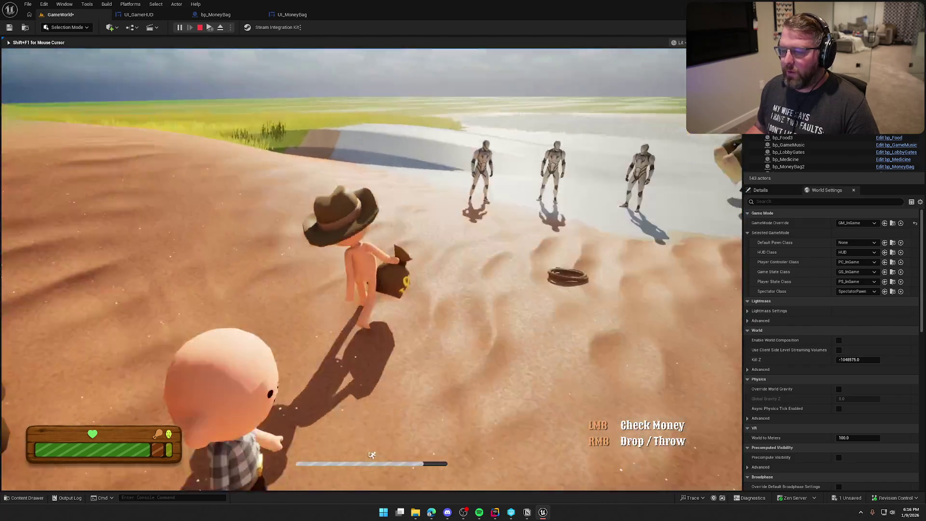
key("d")
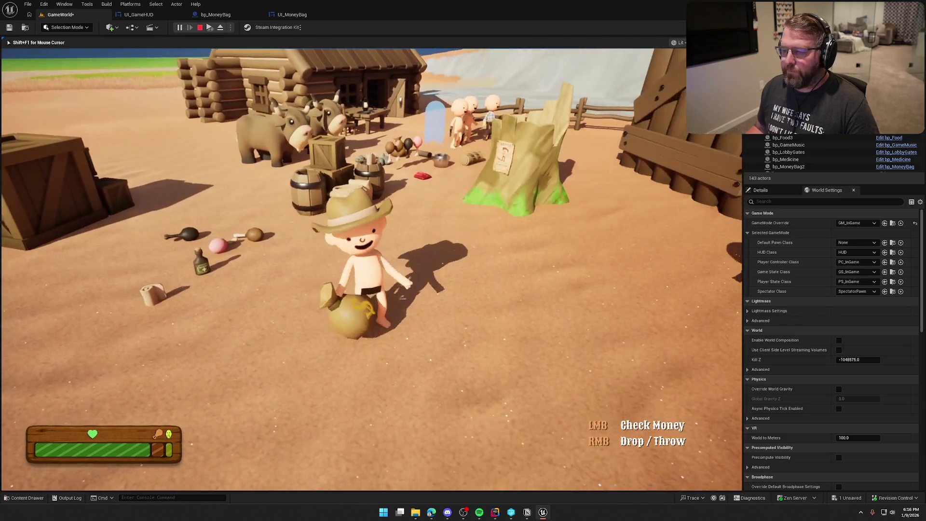
left_click(372, 269)
key("w")
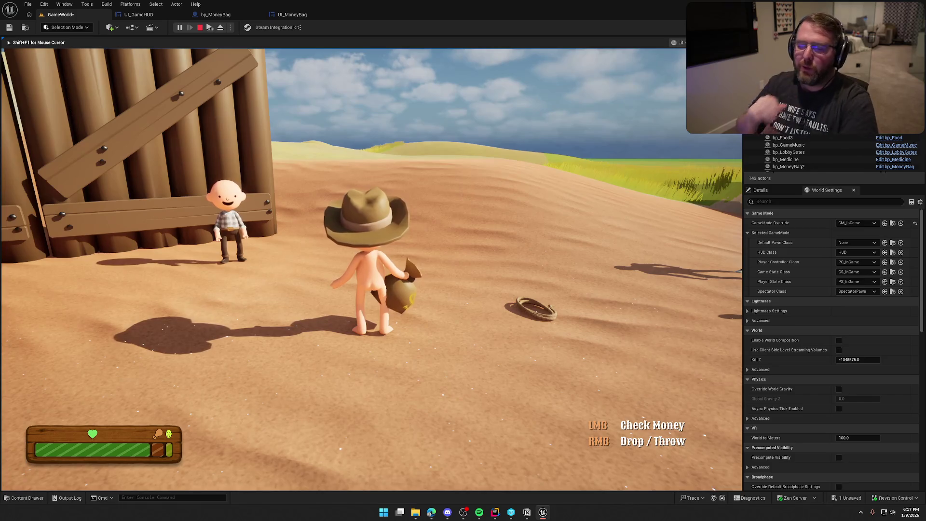
key("a")
key("shift")
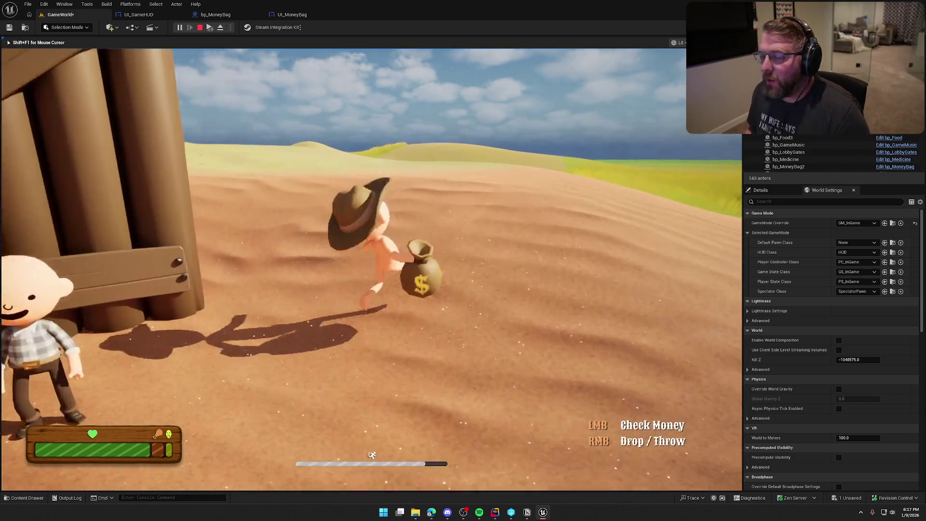
key("w")
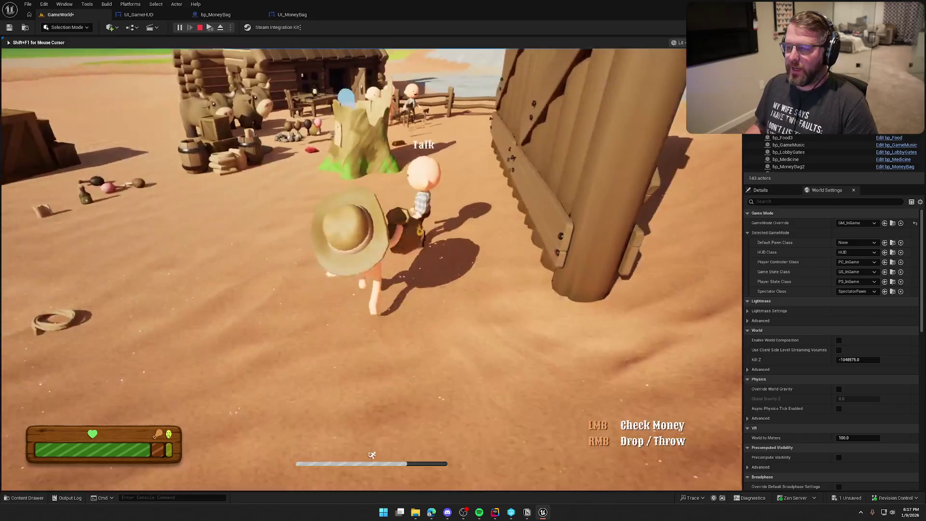
key("s")
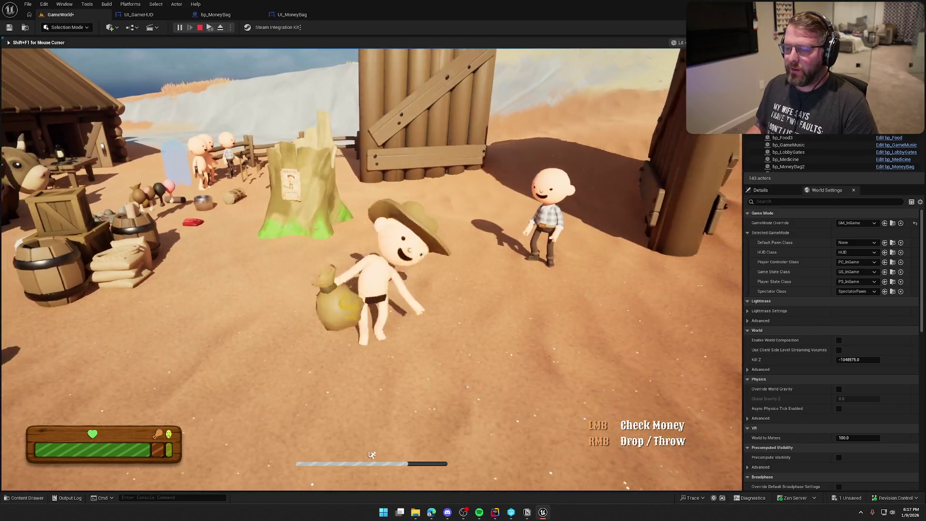
left_click(371, 269)
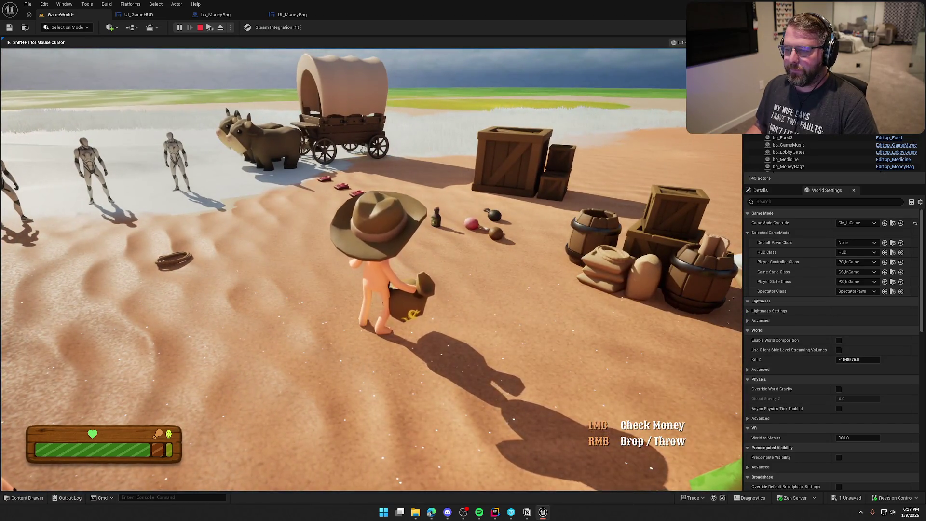
left_click(372, 269)
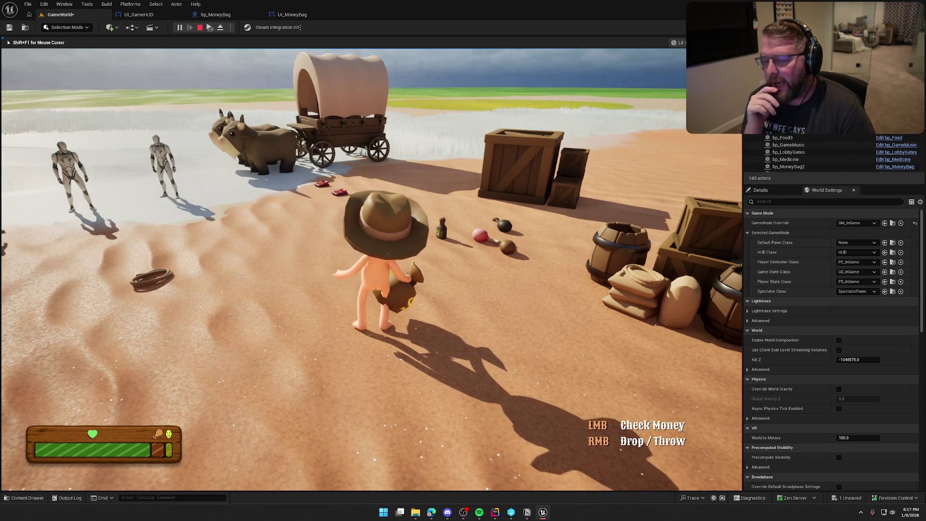
key("super")
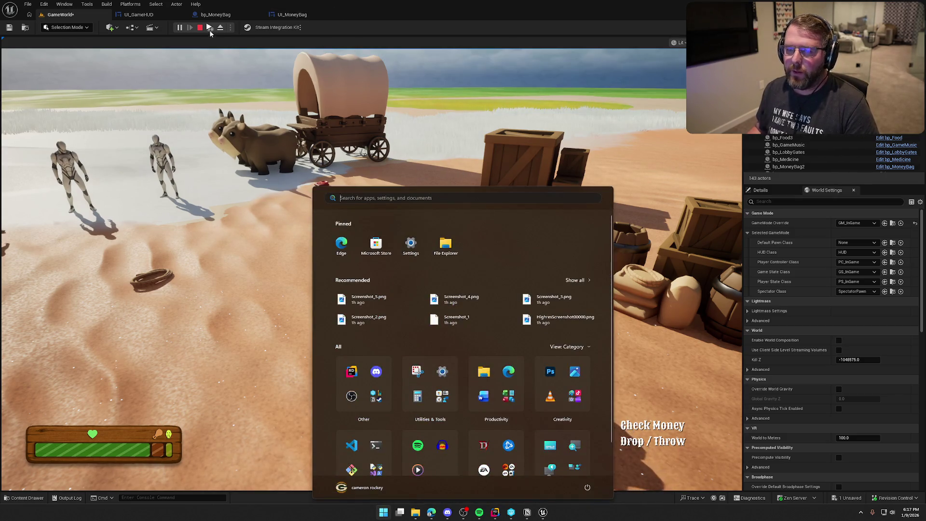
- Stop the current session and start a fresh Play in Editor run
key("super")
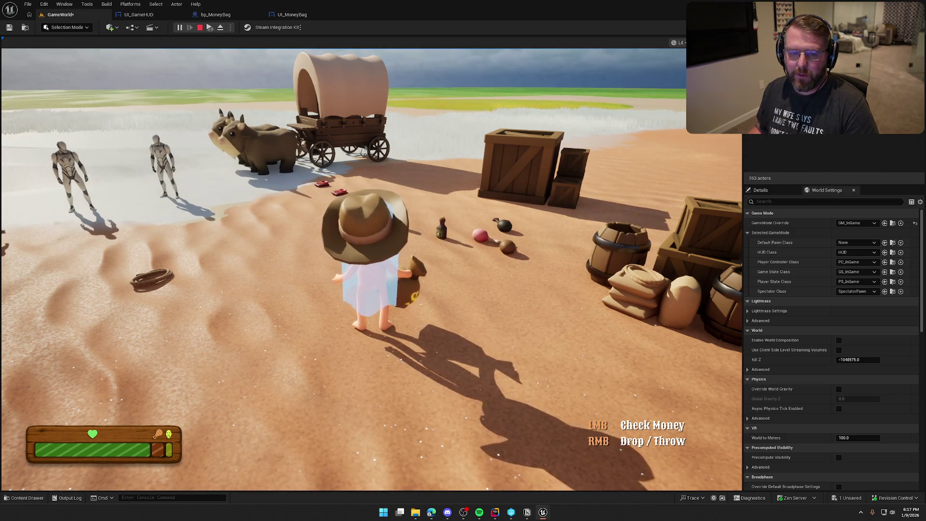
key("Escape")
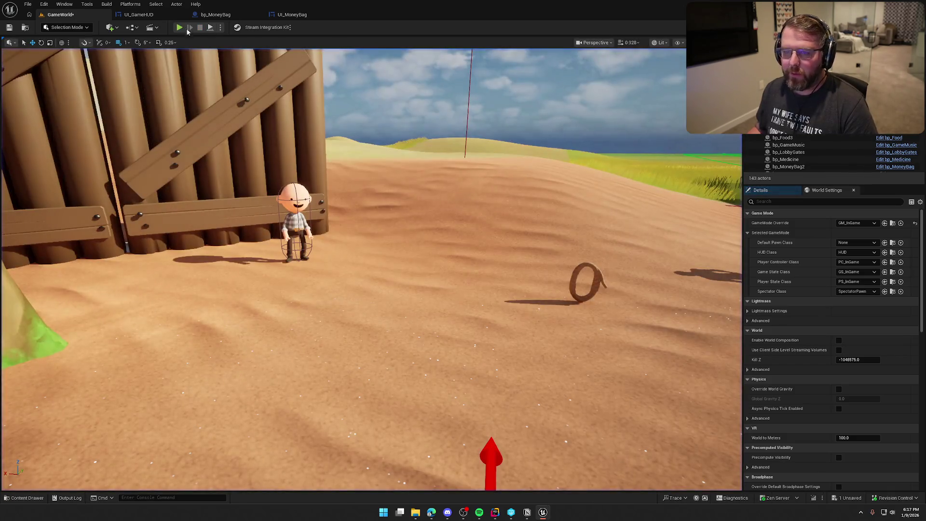
left_click(178, 28)
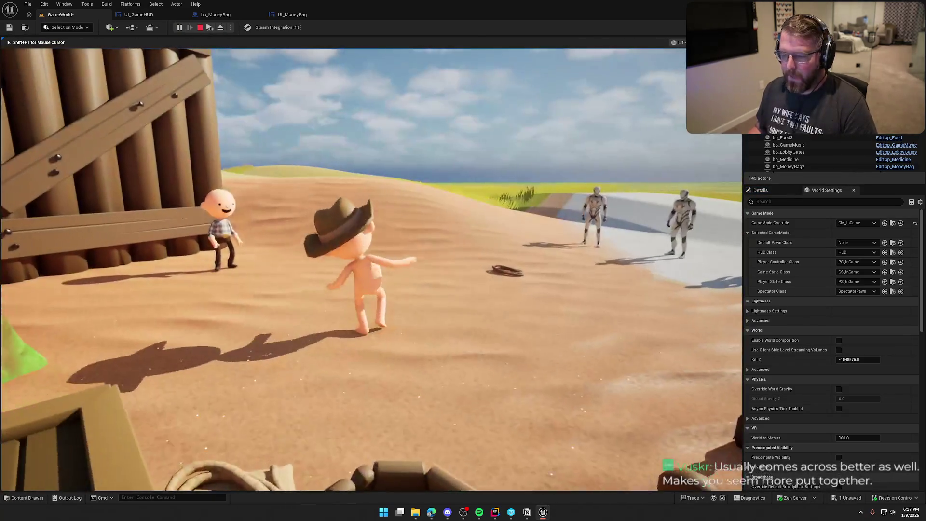
key("super")
key("super")
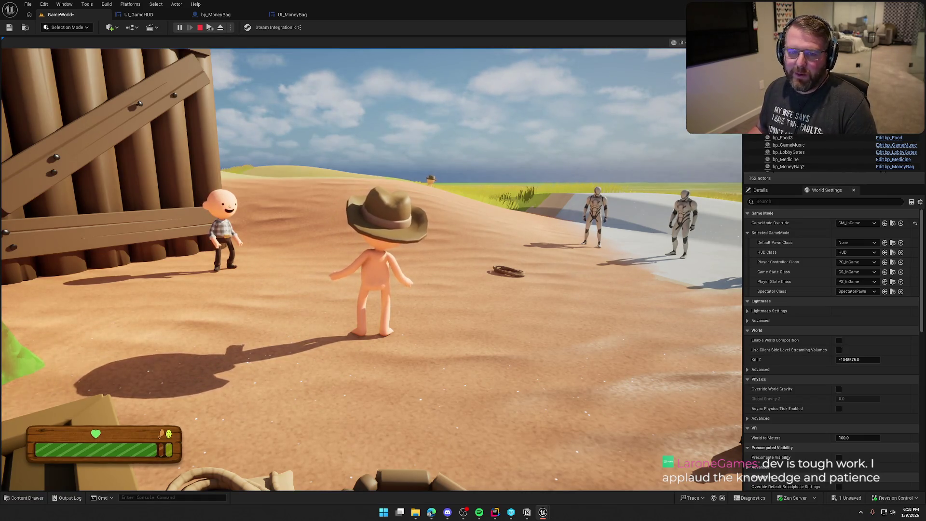
- Use the money bag three times with E to check the $50 popup, then end the session
key("e")
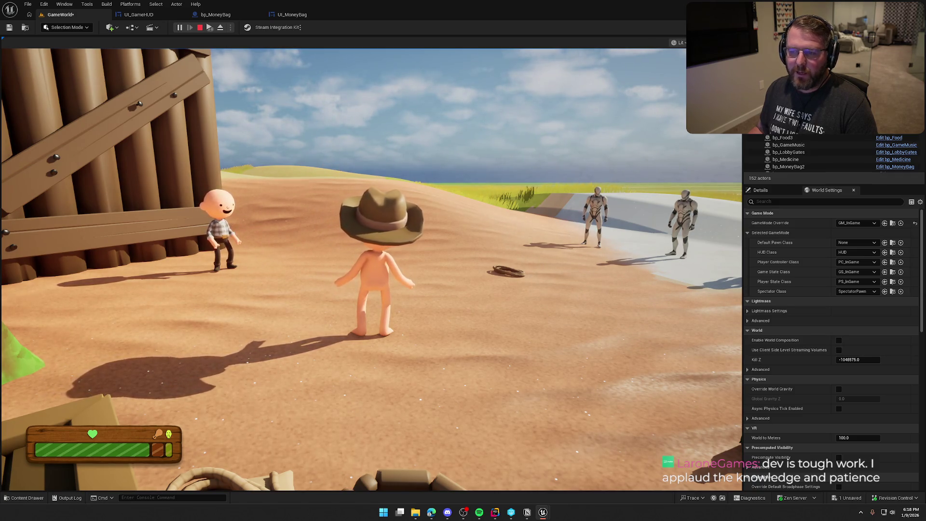
key("e")
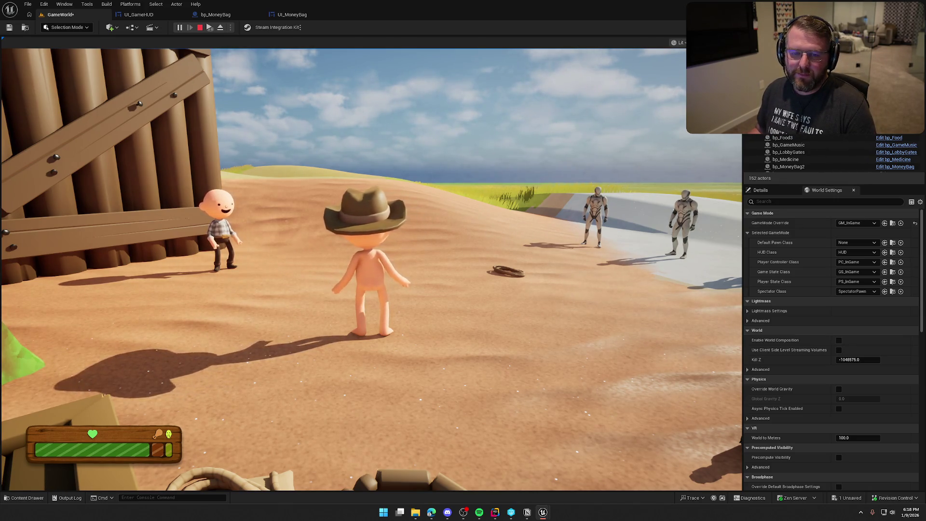
key("e")
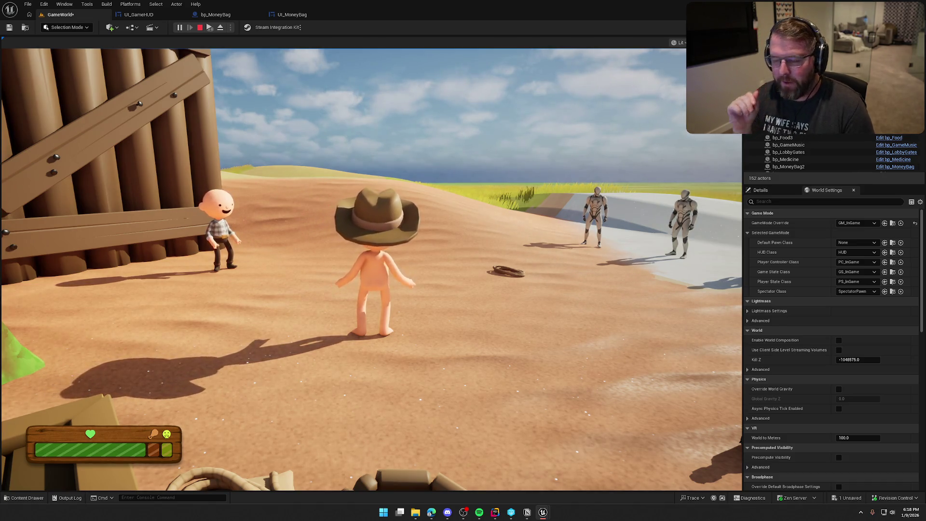
key("Escape")
left_click(205, 16)
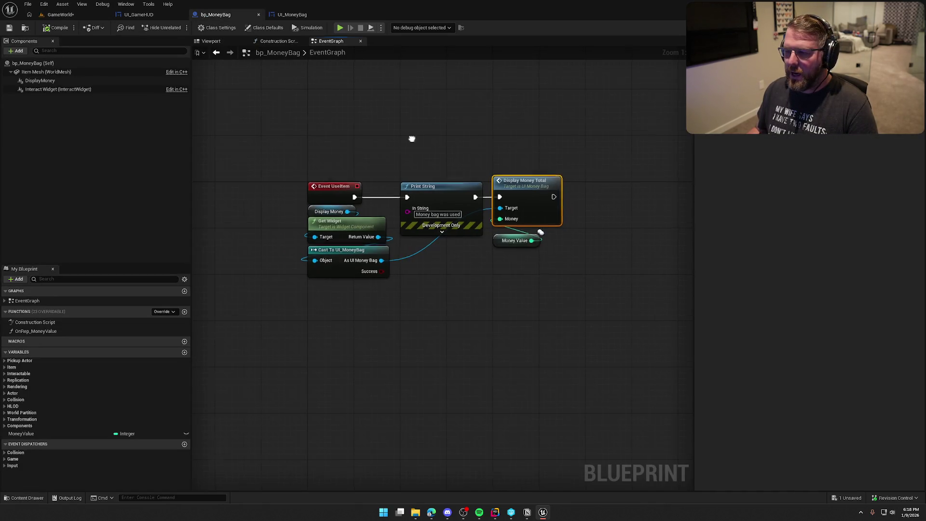
- Expand the Pickup Actor, Item, Pickup and Interactable variable groups in My Blueprint
left_click_drag(412, 138, 343, 124)
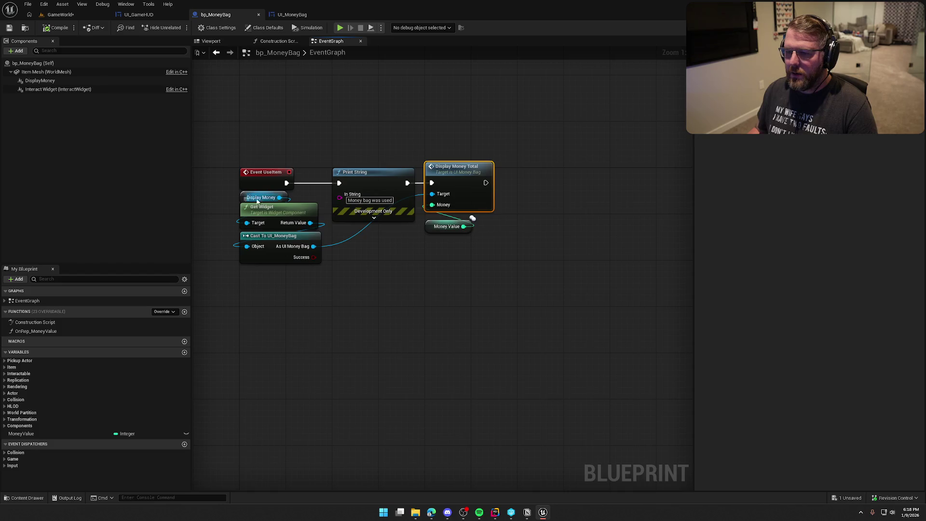
left_click_drag(336, 293, 369, 291)
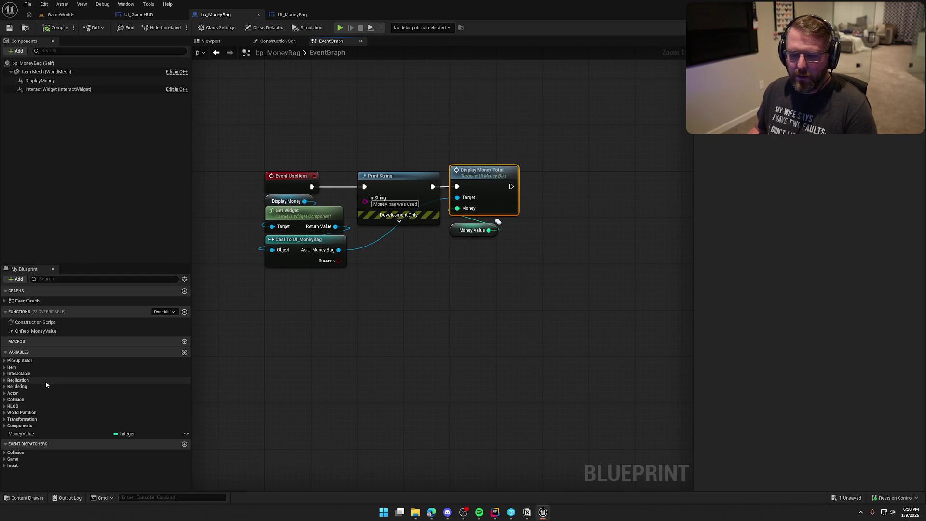
left_click(5, 360)
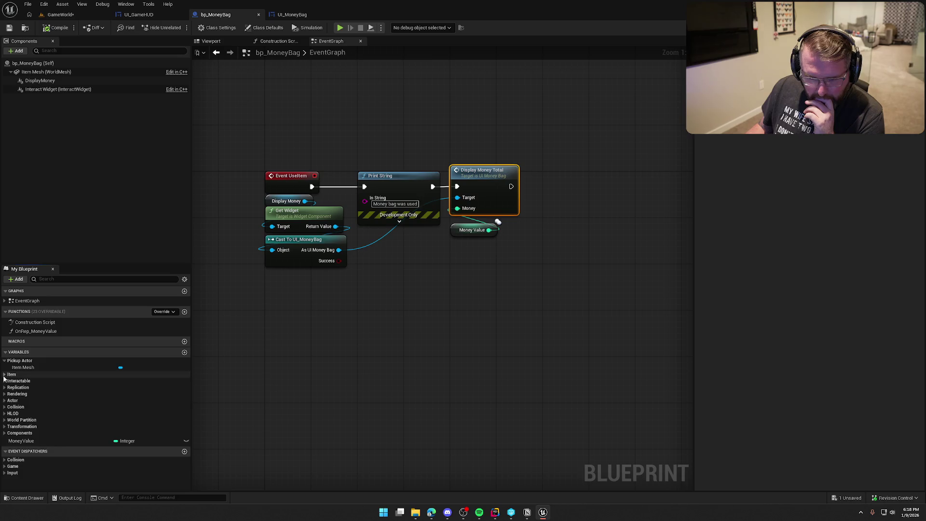
left_click(5, 375)
left_click(8, 381)
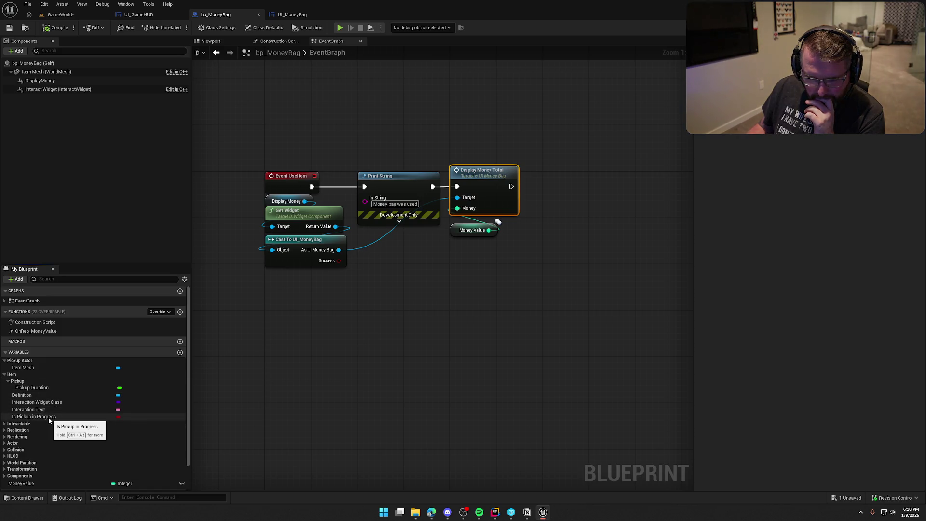
left_click(5, 423)
scroll(79, 436, "down", 3)
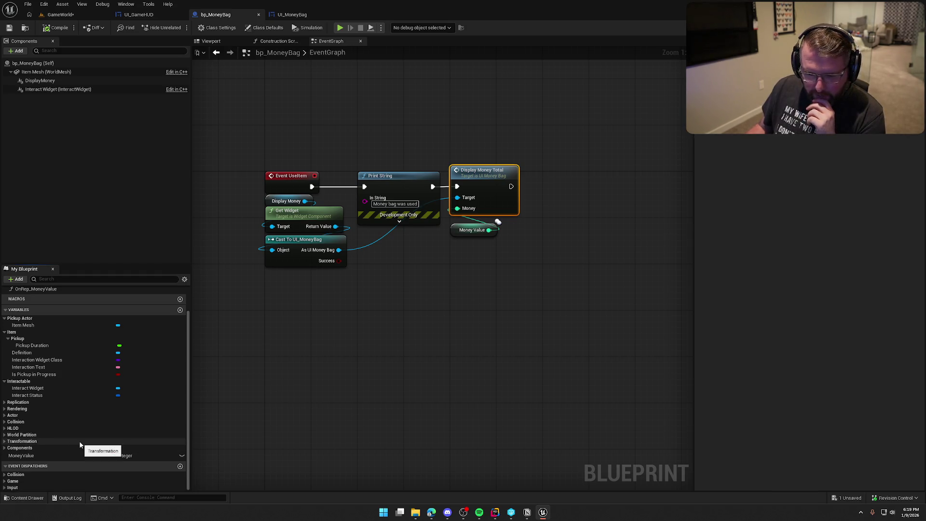
scroll(60, 395, "up", 3)
left_click(394, 355)
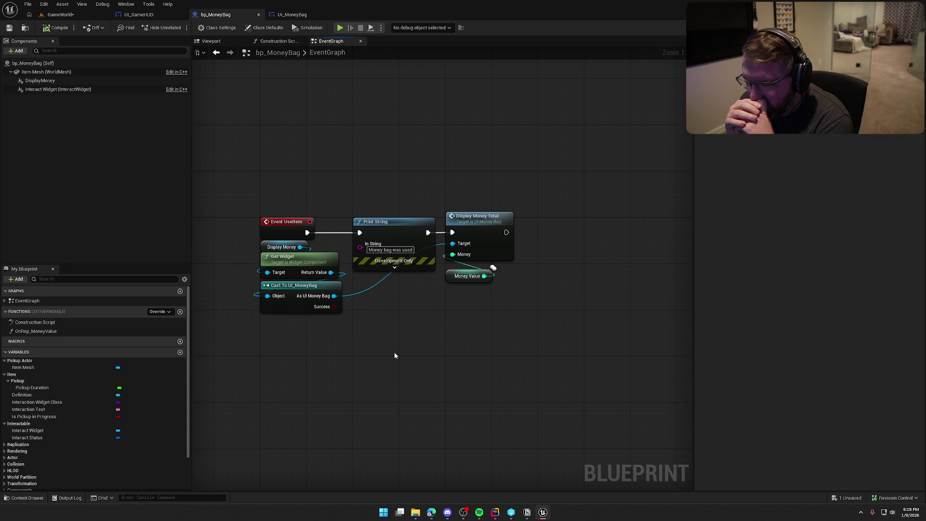
right_click(354, 164)
- Add a Get Owner node above the Event UseItem chain
type("get w")
key("Return")
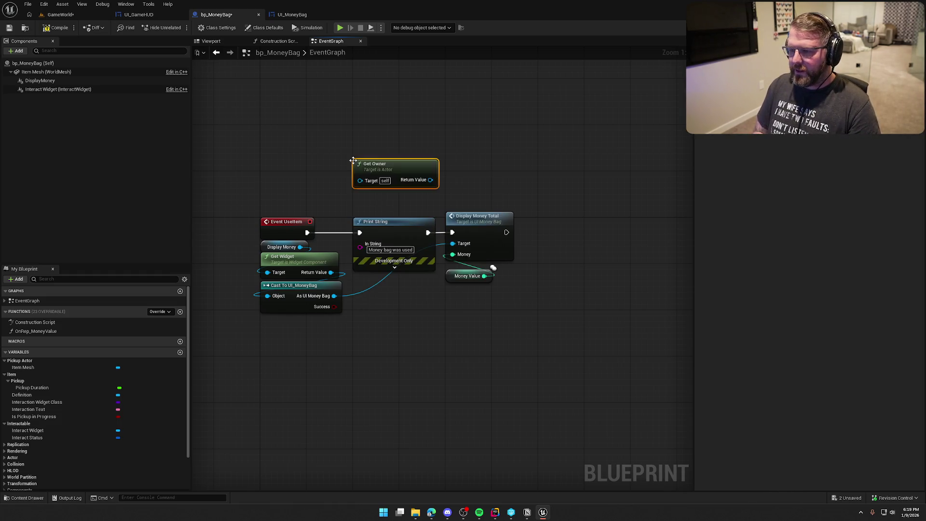
mouse_move(409, 170)
left_mouse_down()
mouse_move(299, 146)
mouse_move(317, 134)
mouse_move(364, 170)
mouse_move(356, 167)
left_mouse_up()
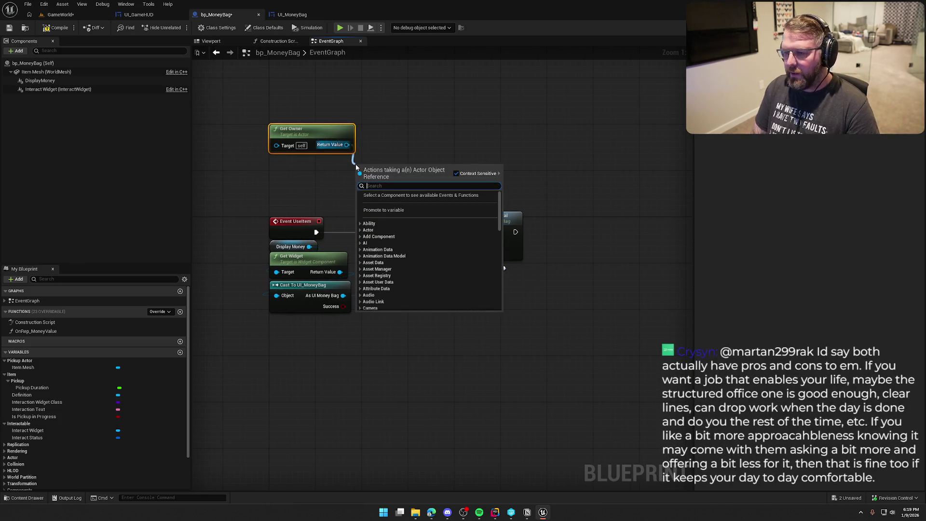
type("i")
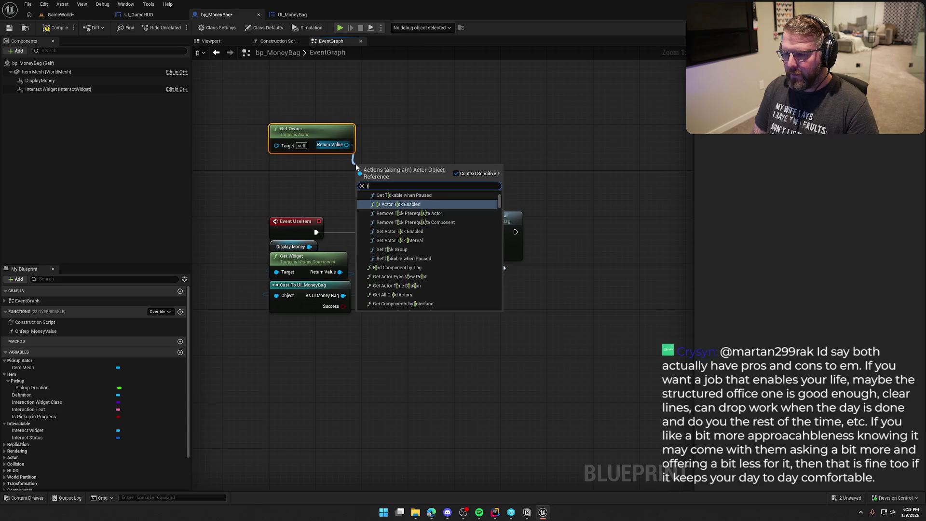
type("s loca")
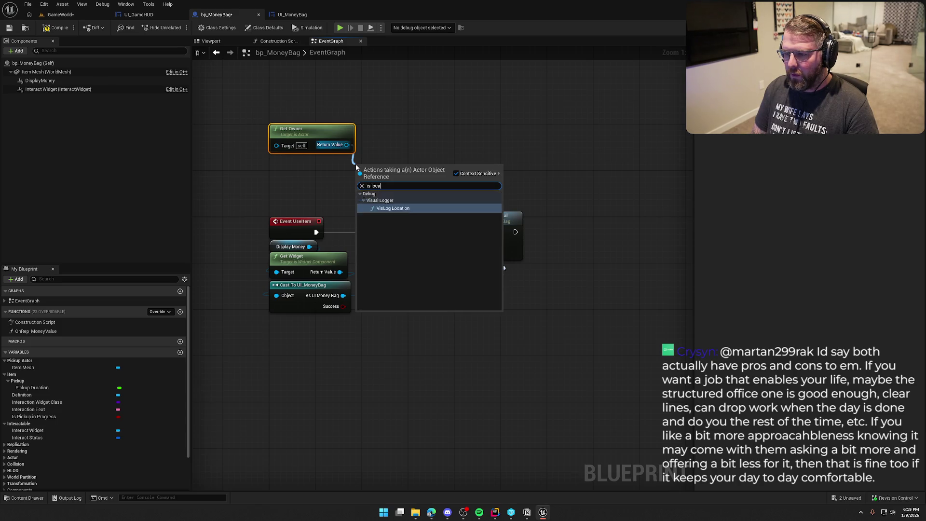
key("BackSpace")
key("BackSpace")
key("BackSpace")
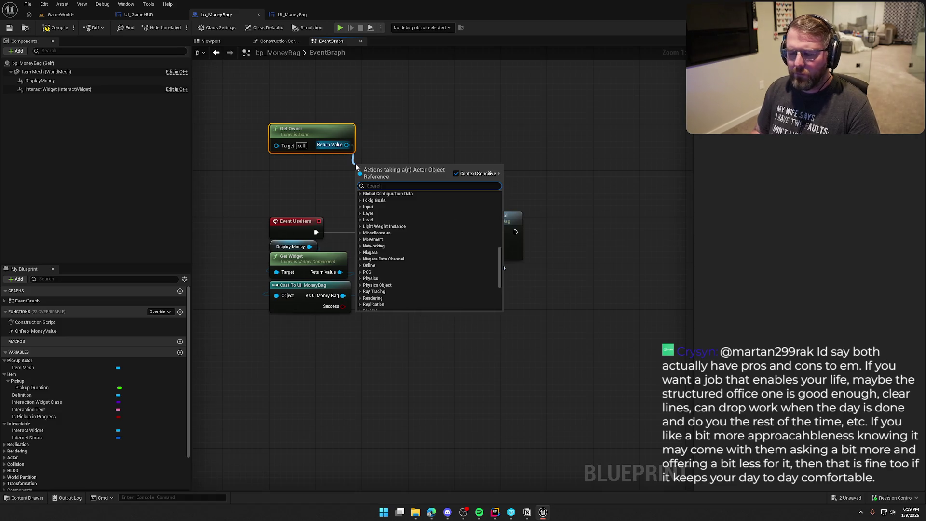
left_click(403, 121)
- Cast Get Owner's Return Value to bp_Player as a pure cast placed under Get Owner
mouse_move(347, 145)
left_mouse_down()
mouse_move(381, 154)
mouse_move(327, 170)
left_mouse_up()
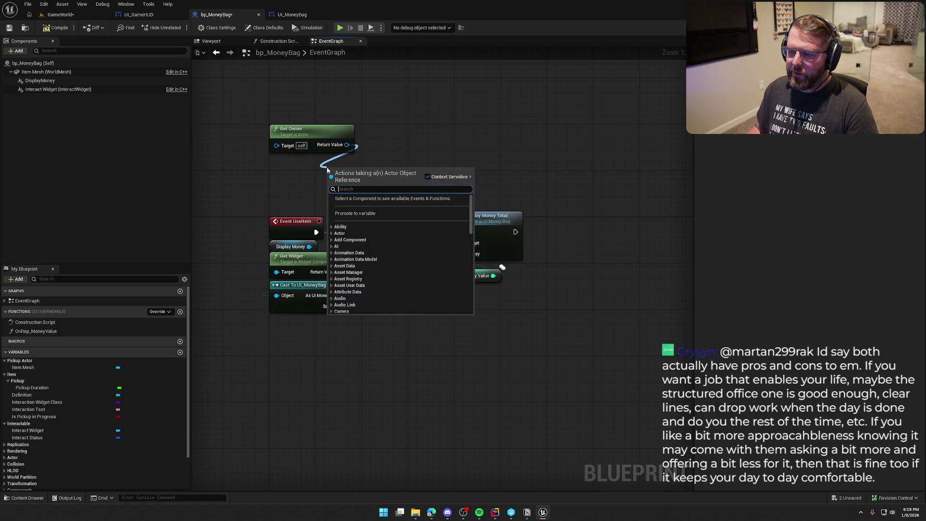
type("get paw")
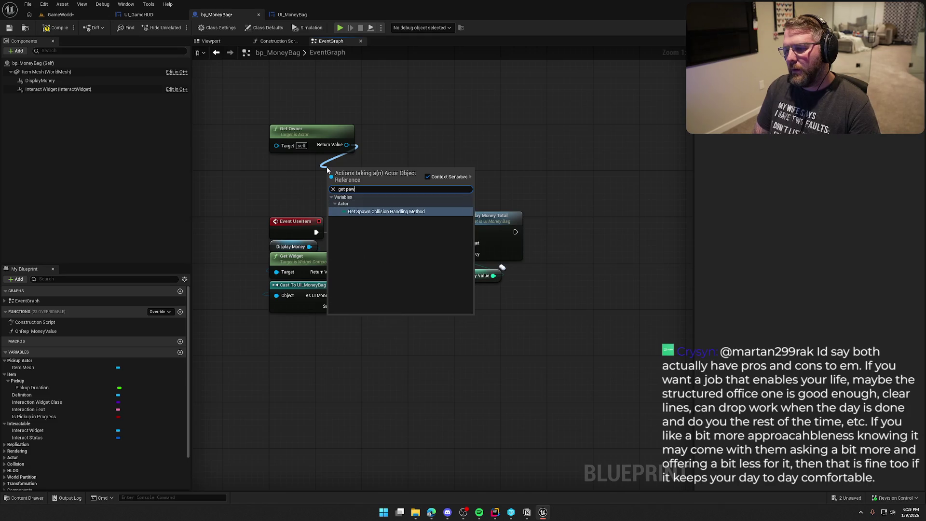
key("BackSpace")
key("BackSpace")
key("BackSpace")
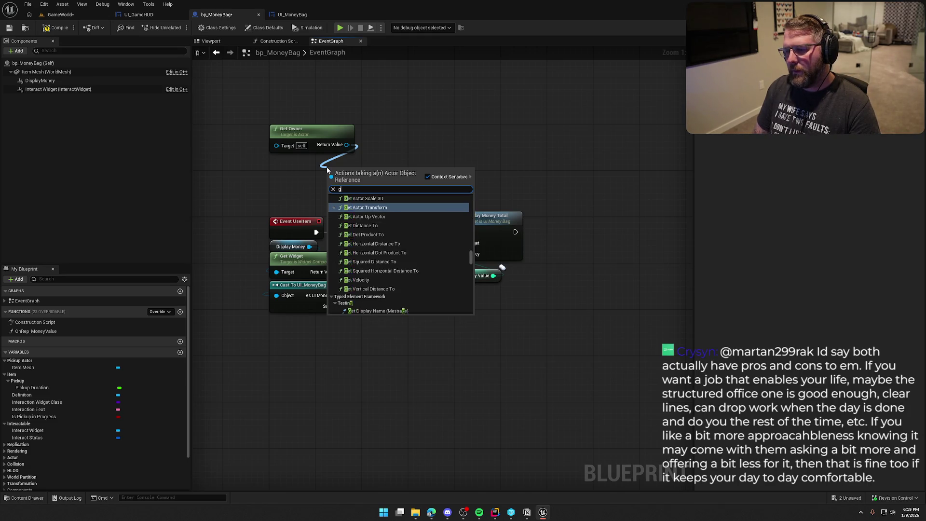
key("BackSpace")
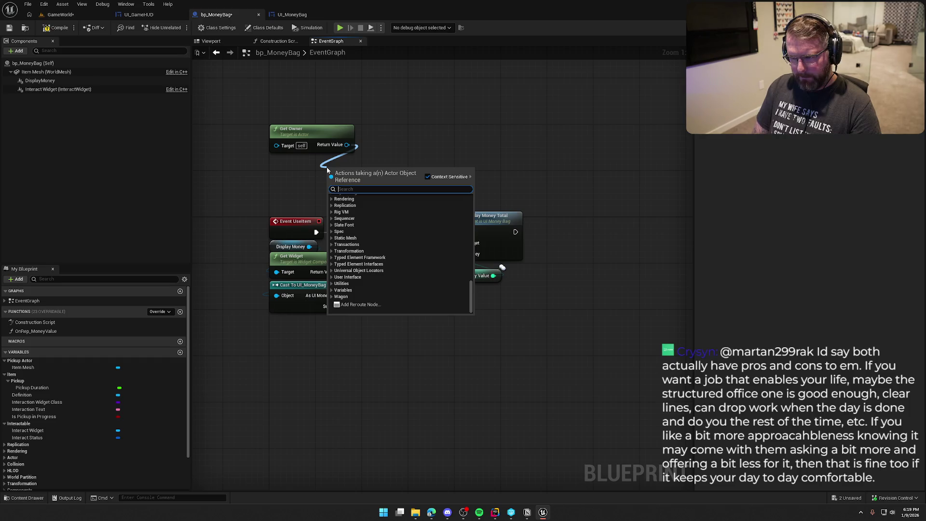
type("cast to bppla")
key("BackSpace")
key("BackSpace")
key("BackSpace")
type("_pla")
key("Return")
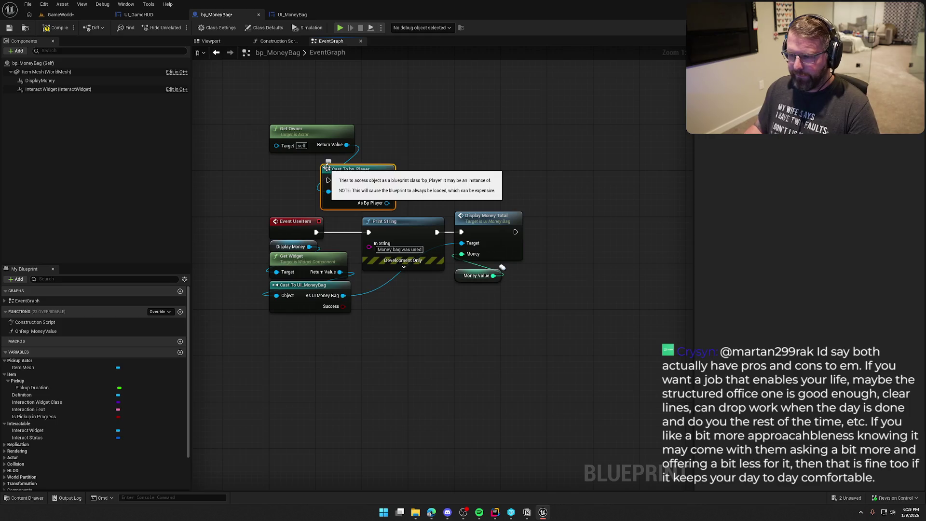
right_click(326, 167)
left_click(368, 371)
mouse_move(351, 169)
left_mouse_down()
mouse_move(300, 167)
mouse_move(383, 171)
left_mouse_up()
left_click(385, 148)
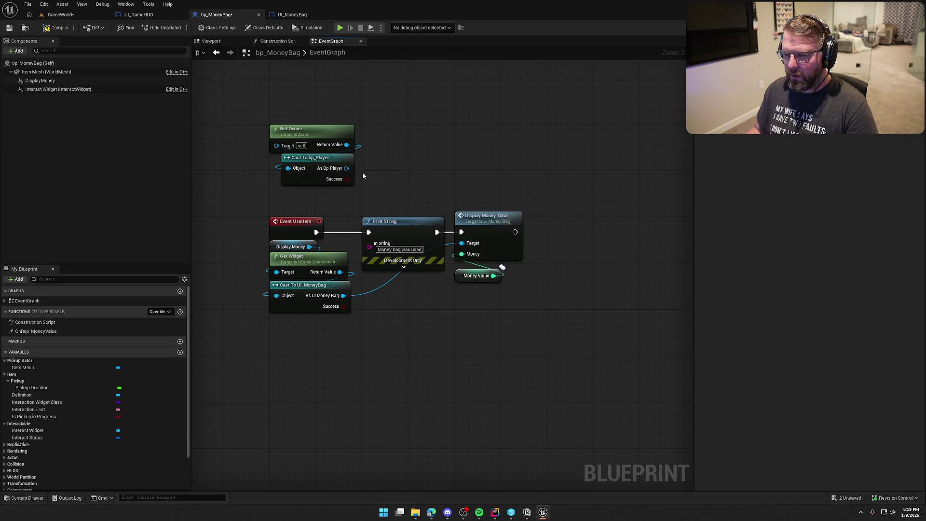
- Add an Is Locally Controlled node from the As Bp Player output
left_click_drag(345, 168, 386, 172)
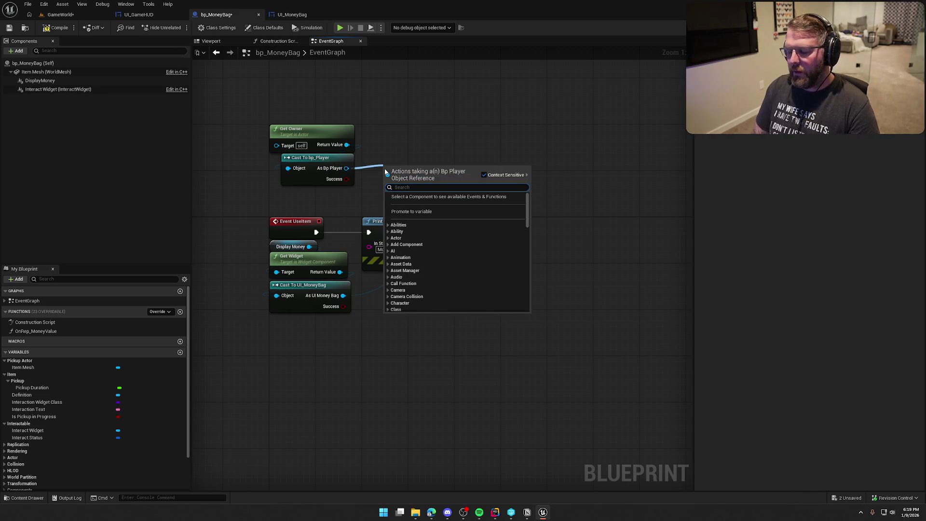
type("is local")
key("Up")
key("Return")
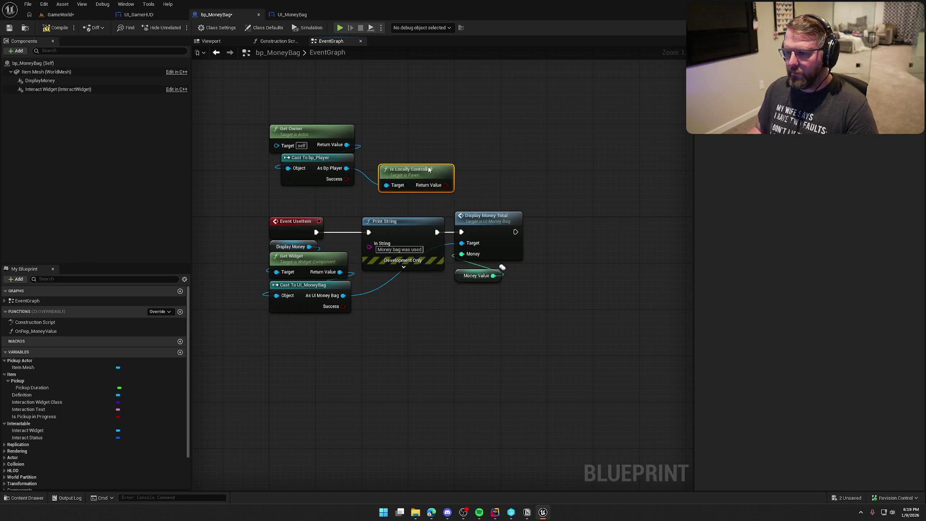
left_click_drag(417, 176, 400, 164)
- Insert a Branch after Event UseItem, conditioned on Is Locally Controlled, with True to Print String
key("b")
left_click(504, 148)
mouse_move(509, 162)
left_mouse_down()
mouse_move(352, 231)
mouse_move(317, 232)
left_mouse_up()
left_click_drag(517, 179, 428, 167)
mouse_move(522, 158)
left_mouse_down()
mouse_move(386, 192)
mouse_move(368, 232)
left_mouse_up()
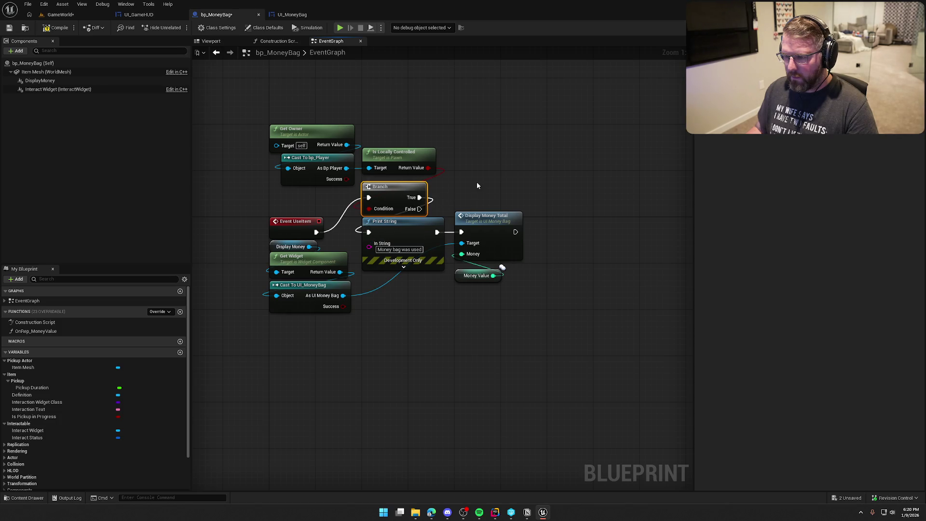
left_click(63, 14)
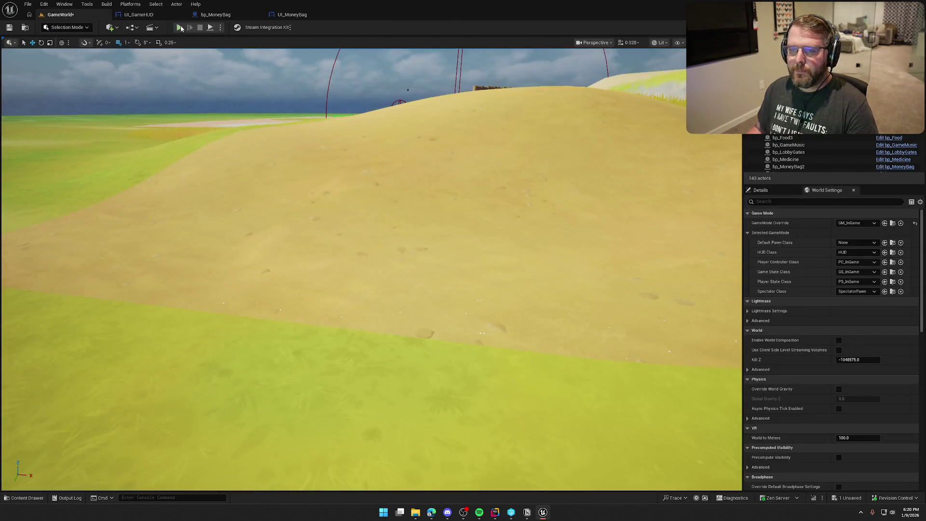
- Start Play in Editor and return mouse focus to the running game
left_click(180, 27)
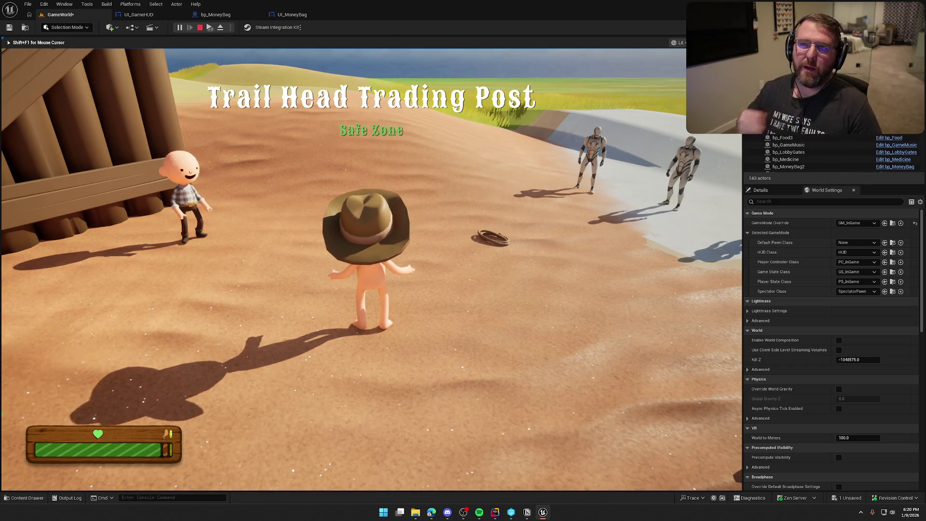
key("super")
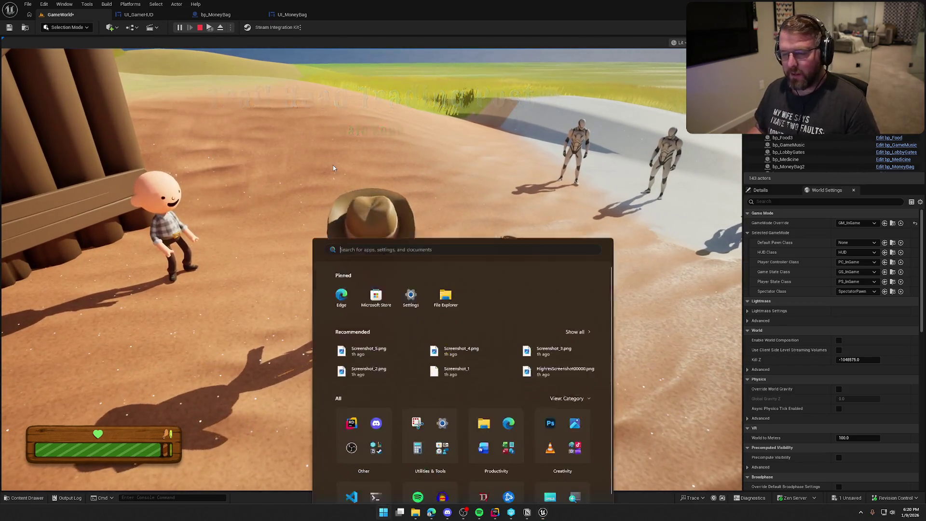
key("Escape")
left_click(253, 178)
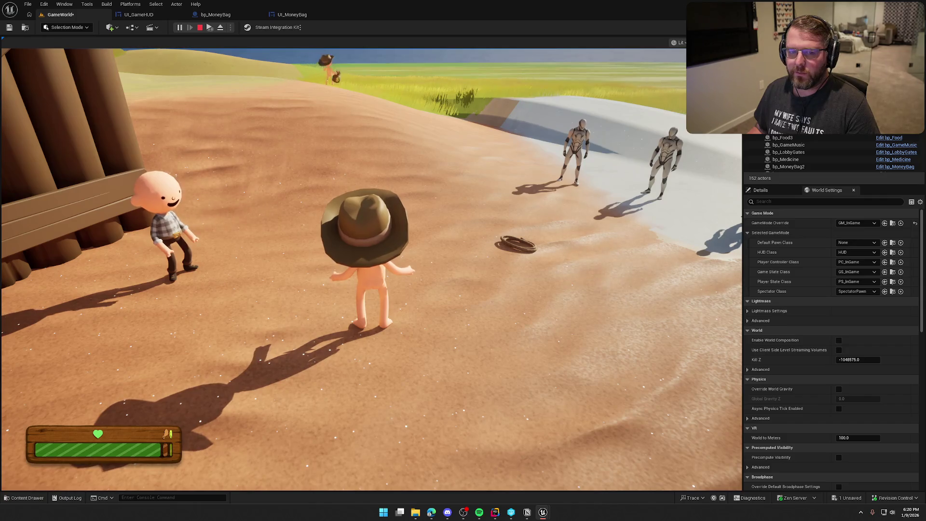
key("e")
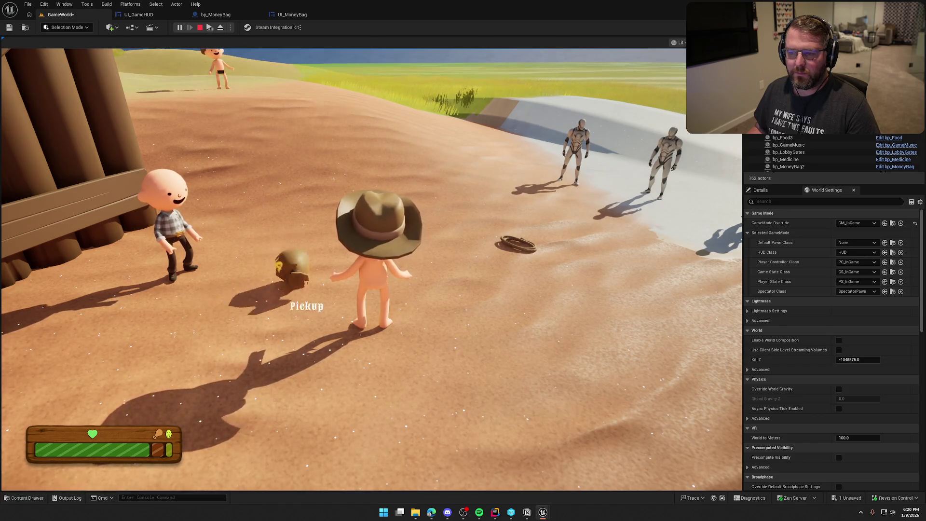
key("super")
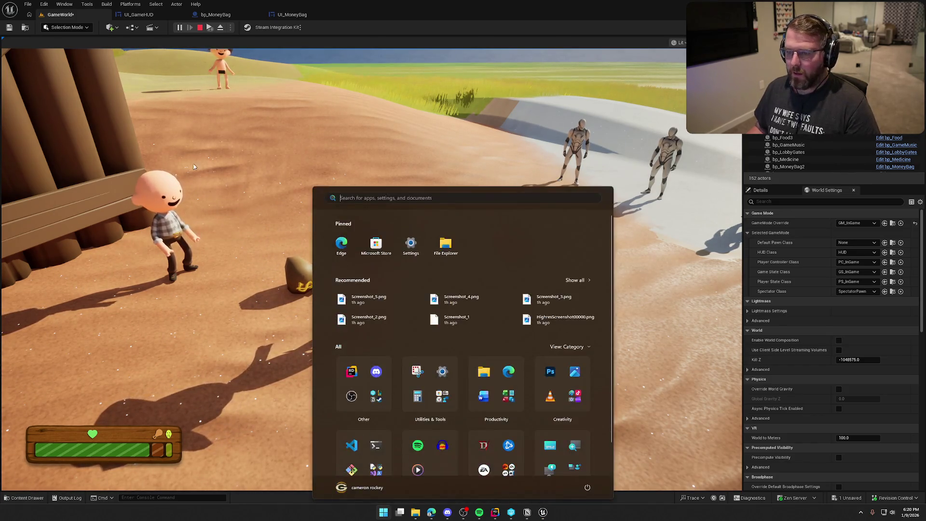
left_click(366, 241)
- Pick up the money bag, check it three times for the $50 popup, and stop playing
key("e")
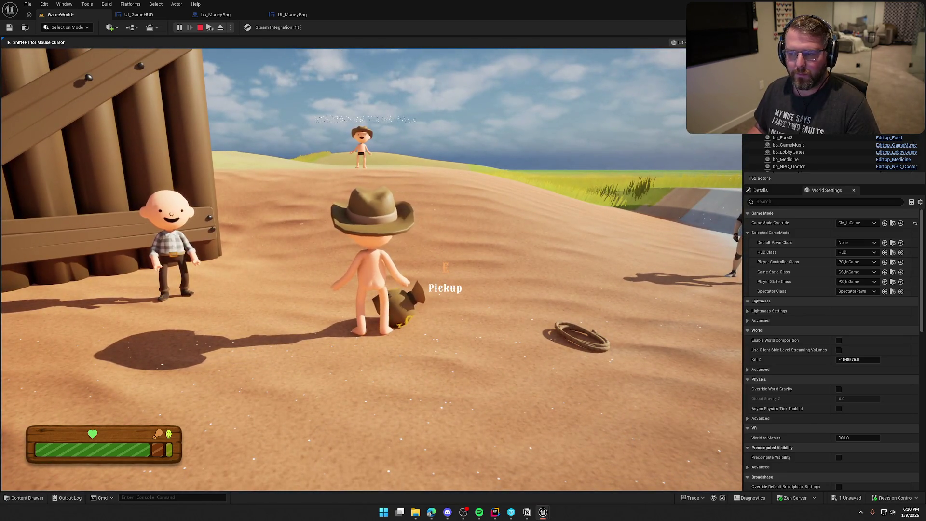
left_click(371, 269)
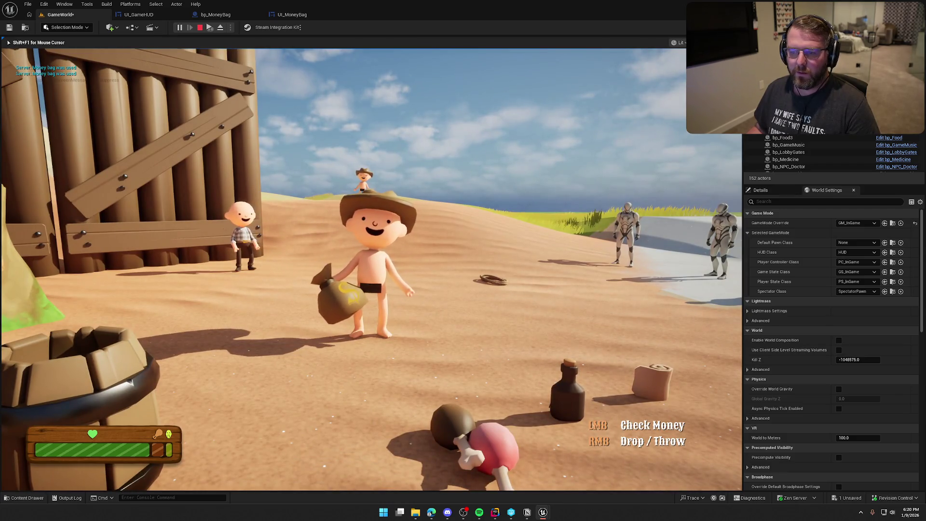
left_click(371, 269)
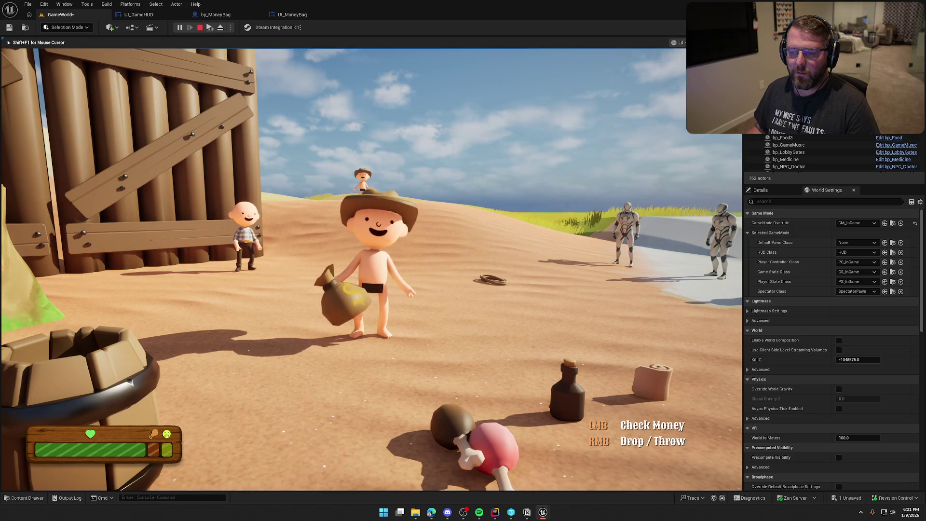
left_click(371, 269)
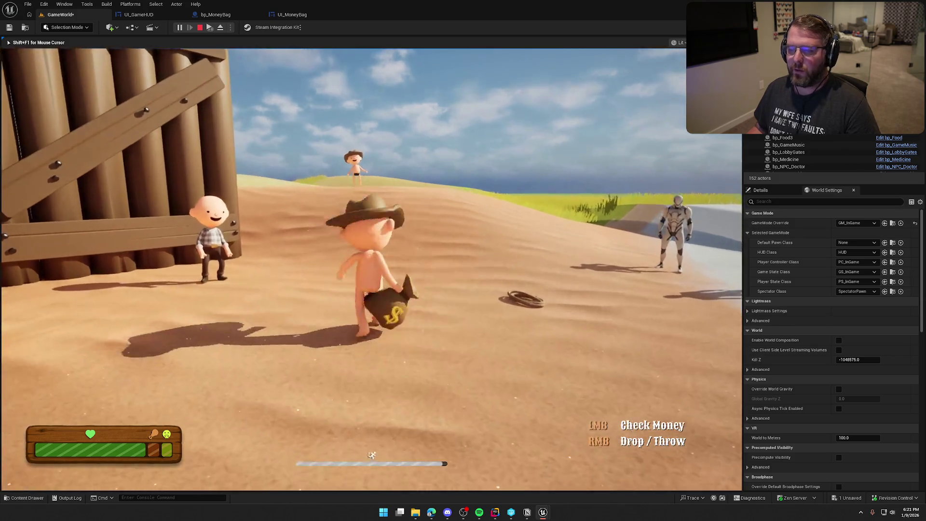
key("Escape")
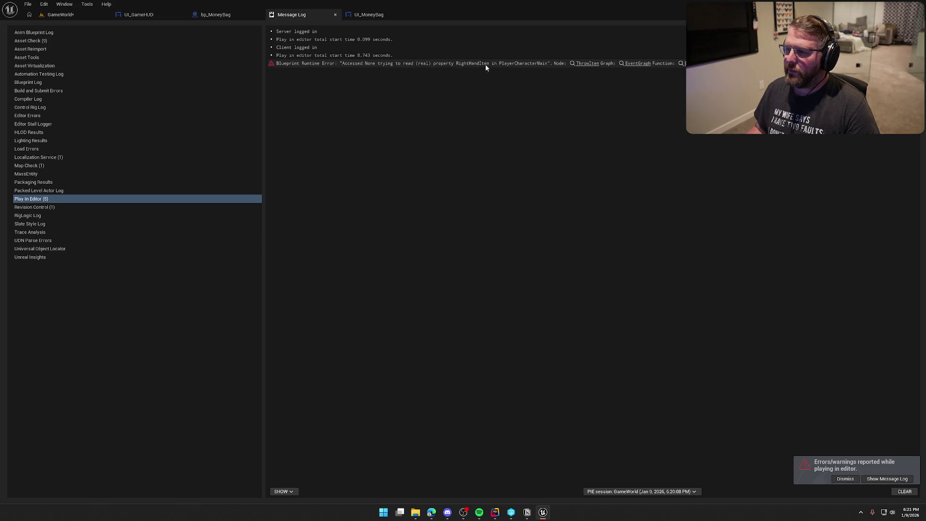
- Open GA_DropThrow from the ThrowItem error link and inspect its Play Montage and Throw Item logic
left_click(588, 64)
scroll(458, 265, "up", 2)
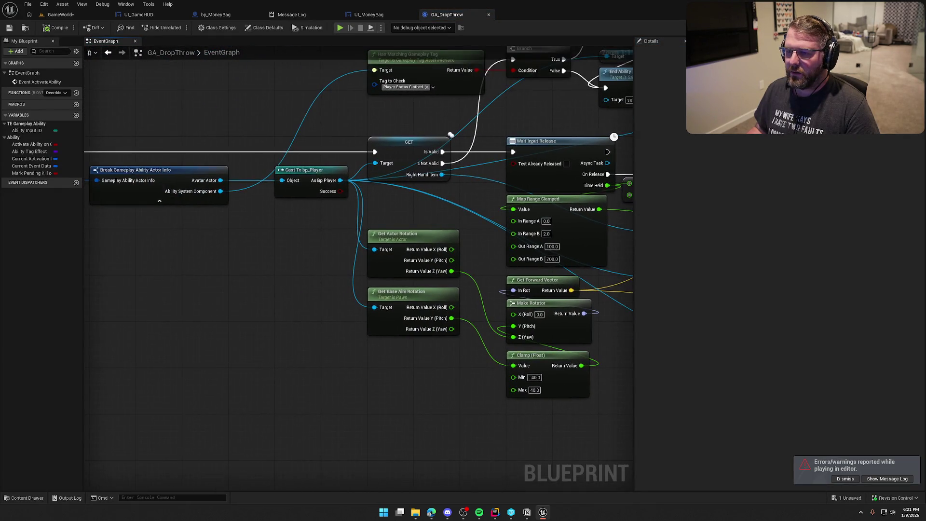
mouse_move(422, 233)
left_mouse_down()
mouse_move(474, 215)
mouse_move(621, 203)
mouse_move(627, 193)
mouse_move(392, 118)
mouse_move(353, 209)
mouse_move(467, 265)
mouse_move(479, 209)
left_mouse_up()
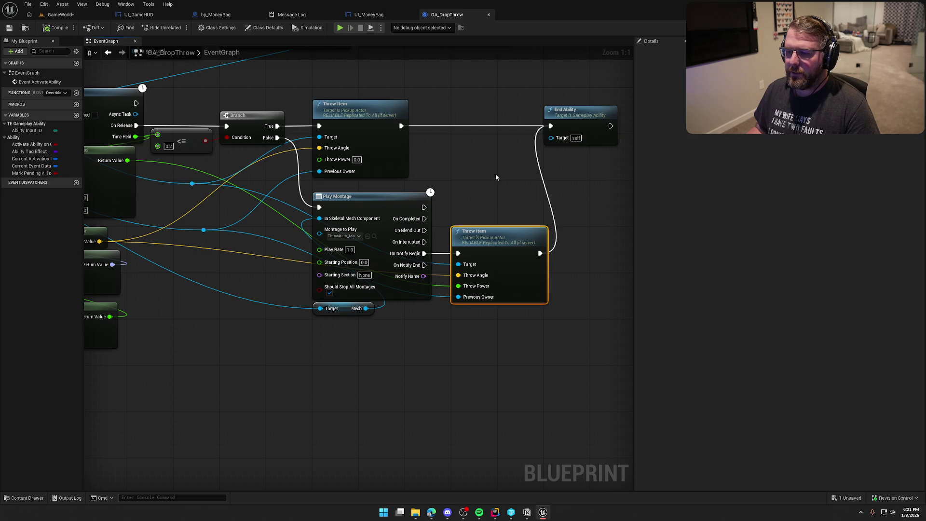
mouse_move(476, 172)
left_mouse_down()
mouse_move(473, 146)
mouse_move(652, 231)
mouse_move(452, 197)
mouse_move(648, 226)
left_mouse_up()
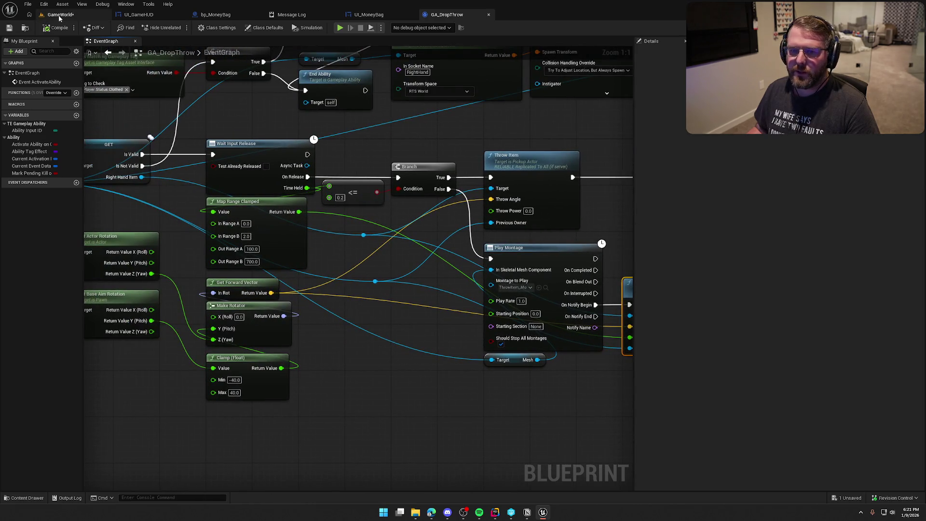
left_click(60, 15)
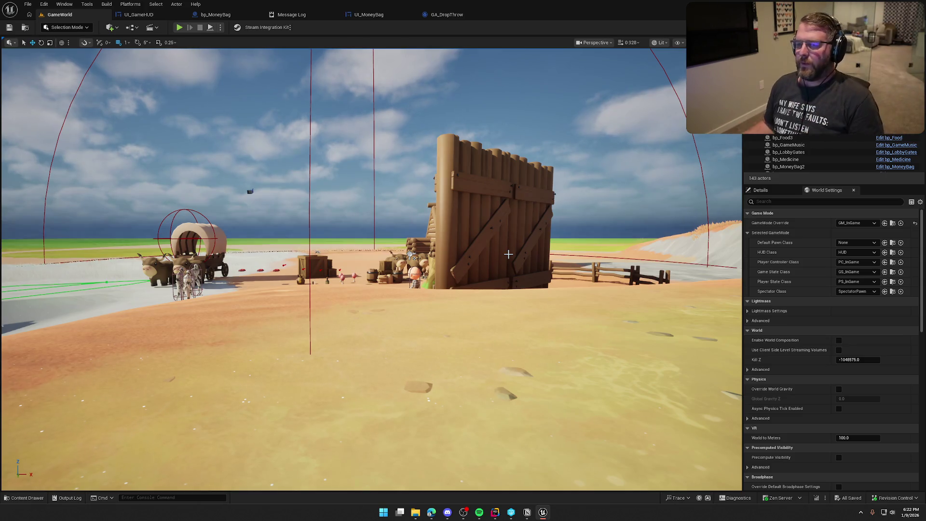
- Close the Message Log plus the UI_MoneyBag and GA_DropThrow editor tabs
left_click_drag(508, 254, 423, 341)
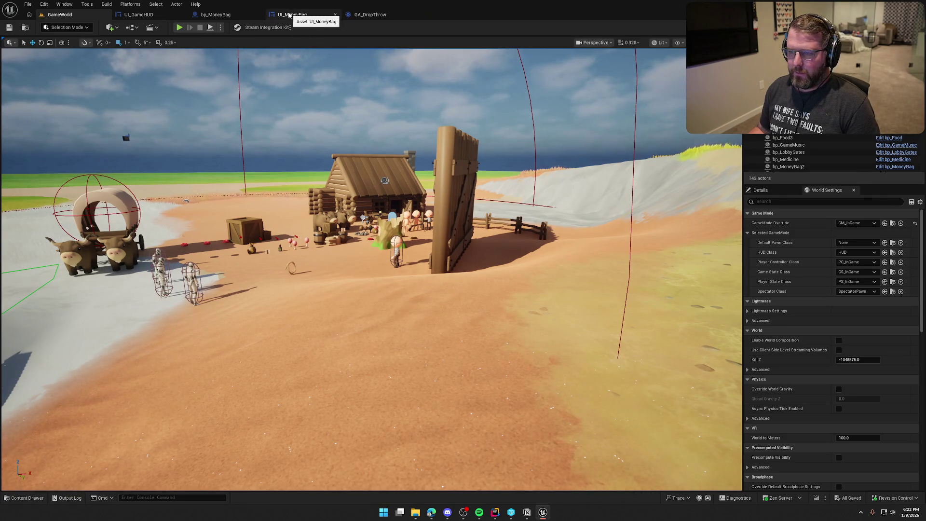
left_click(335, 14)
left_click(291, 14)
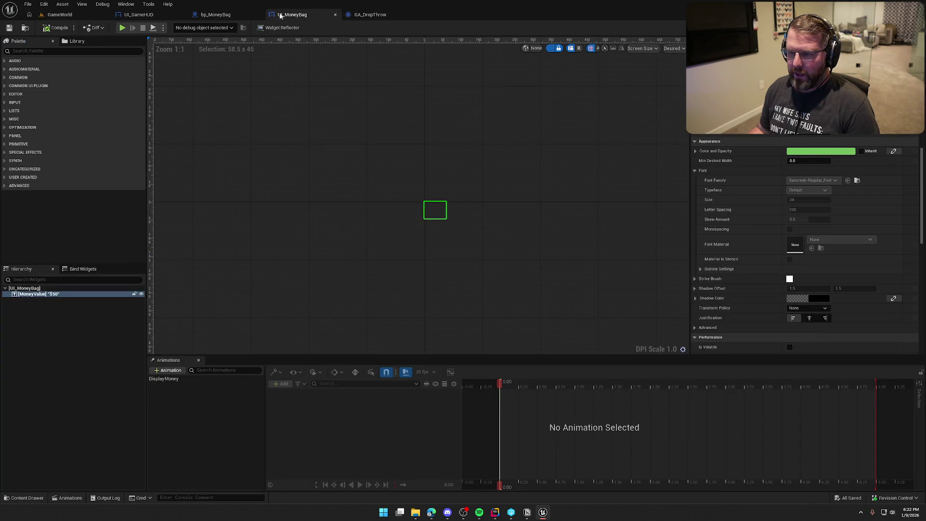
middle_click(277, 14)
middle_click(299, 19)
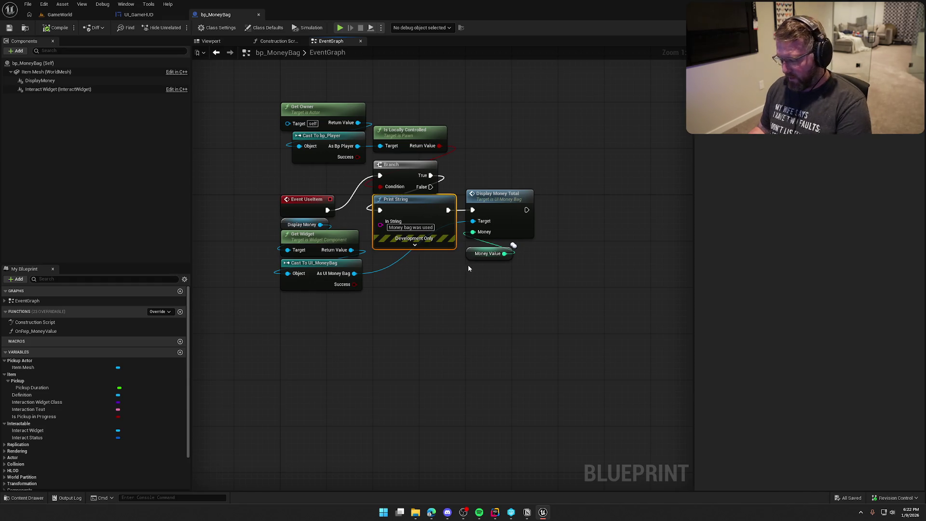
- Delete Print String, wire Branch True into Display Money Total, and tidy the surrounding nodes
key("Delete")
left_click_drag(431, 175, 473, 209)
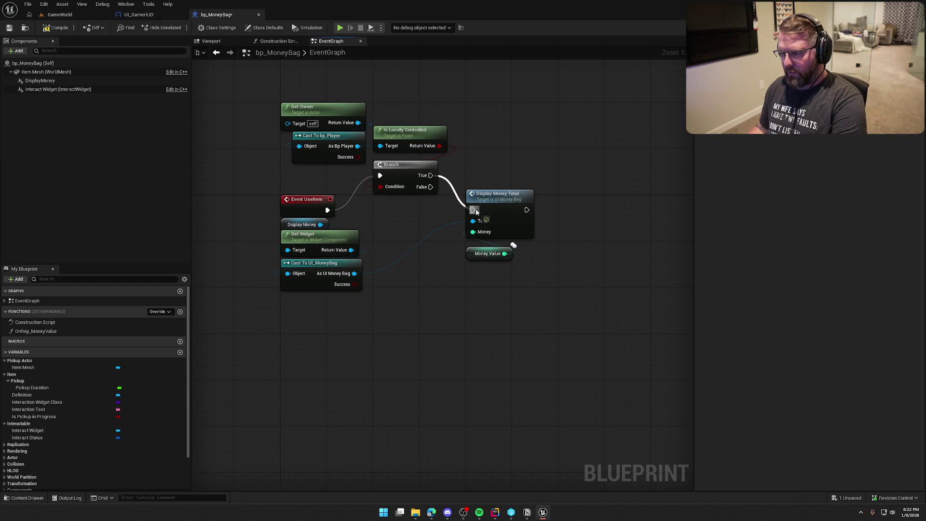
left_click_drag(407, 167, 407, 202)
left_click(420, 169)
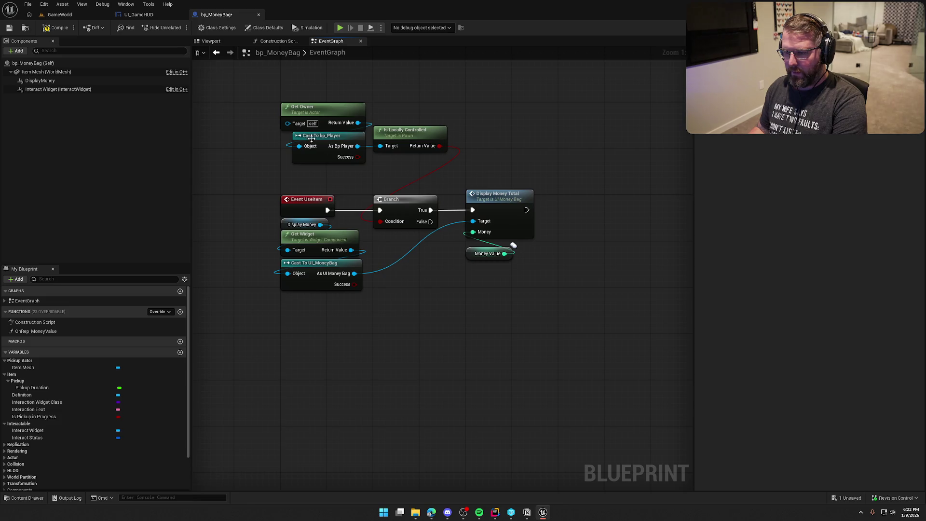
left_click_drag(407, 137, 499, 131)
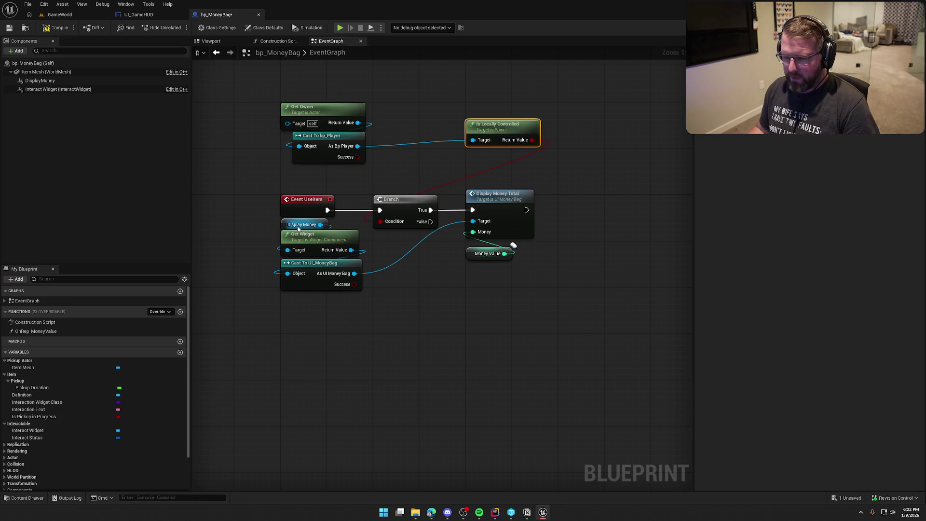
mouse_move(540, 305)
left_mouse_down()
mouse_move(409, 191)
mouse_move(643, 205)
mouse_move(631, 205)
left_mouse_up()
left_click(505, 290)
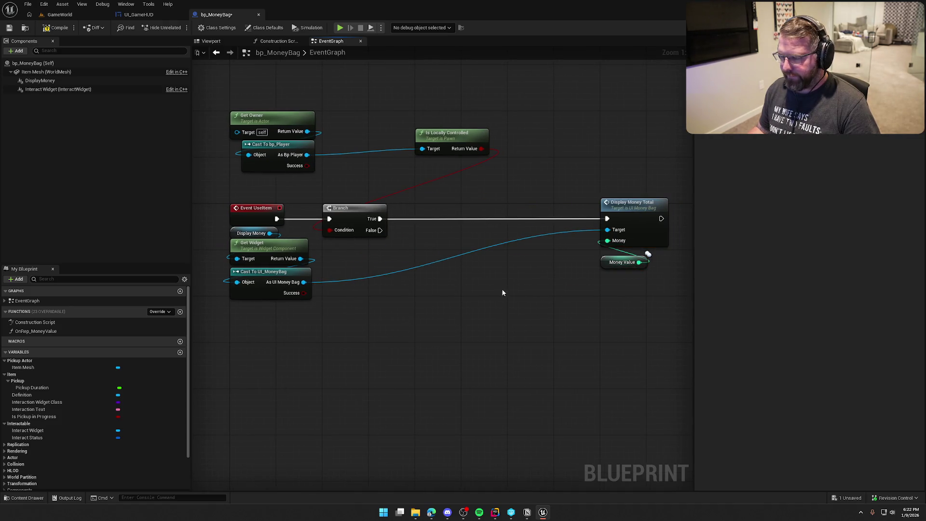
left_click_drag(243, 246, 243, 310)
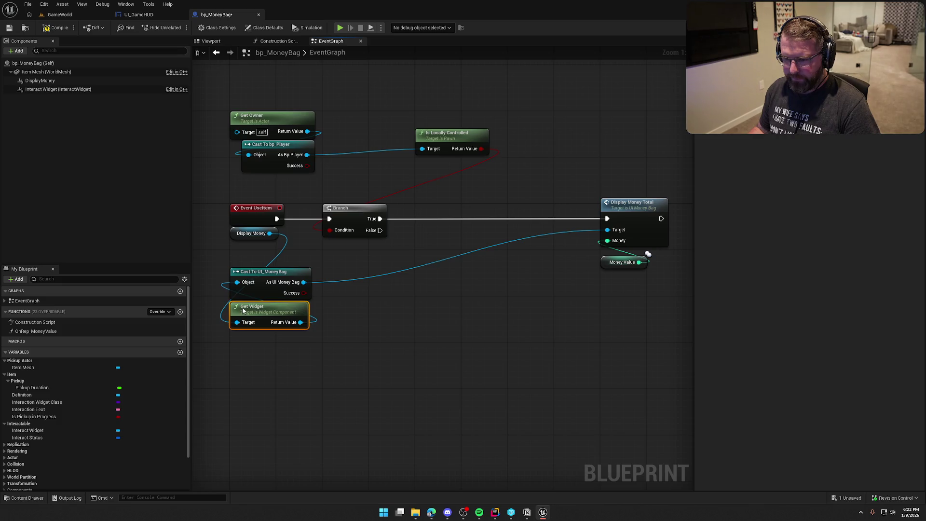
mouse_move(230, 233)
left_mouse_down()
mouse_move(228, 358)
mouse_move(227, 338)
mouse_move(289, 280)
mouse_move(470, 247)
mouse_move(536, 212)
mouse_move(534, 242)
left_mouse_up()
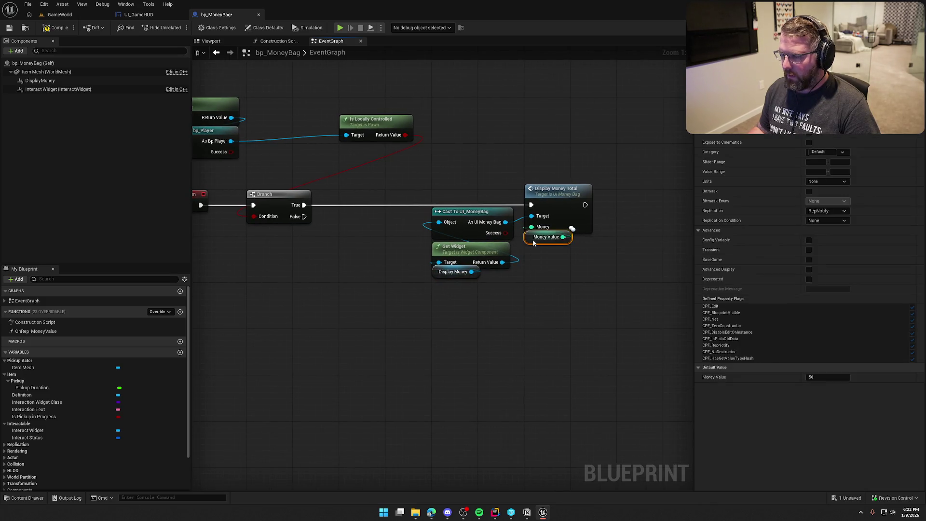
- Open the OnRep_MoneyValue function graph, then return to the event graph and shift the Branch right
double_click(533, 242)
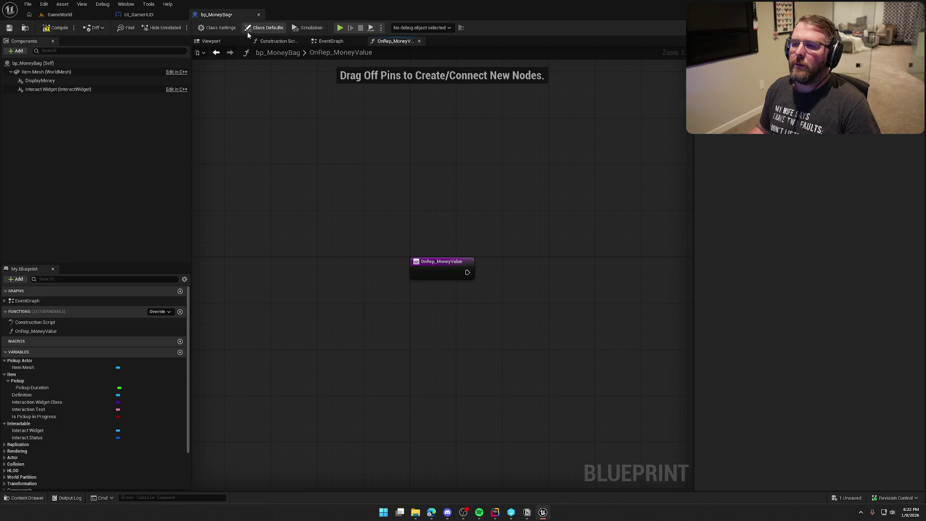
left_click(331, 41)
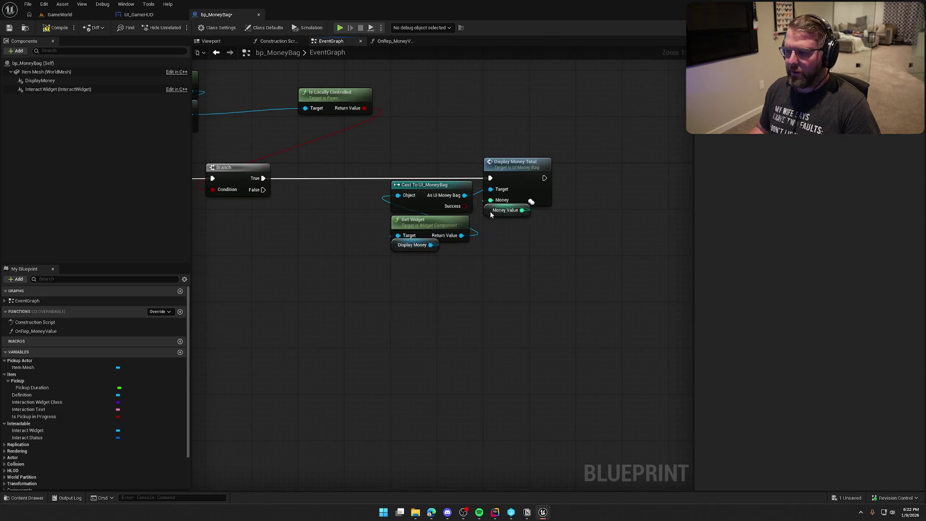
left_click_drag(502, 246, 450, 240)
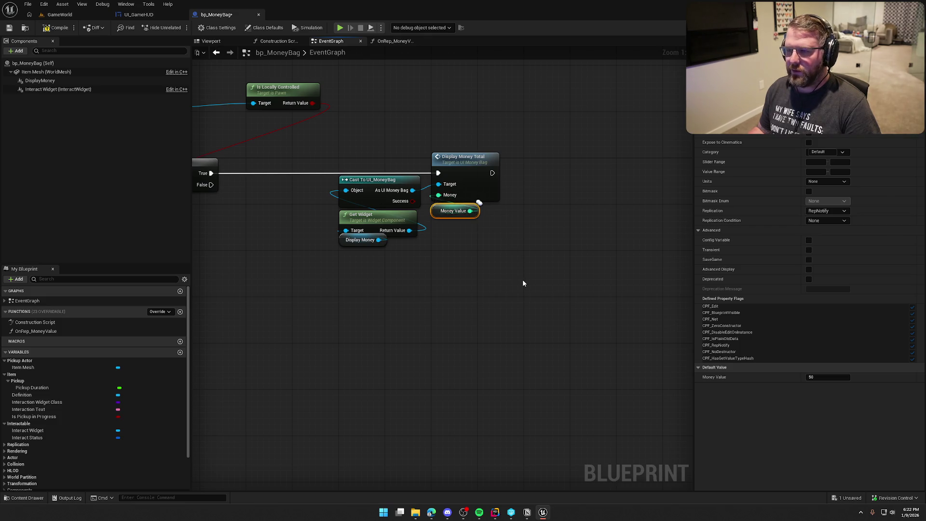
scroll(522, 283, "down", 2)
scroll(308, 231, "up", 2)
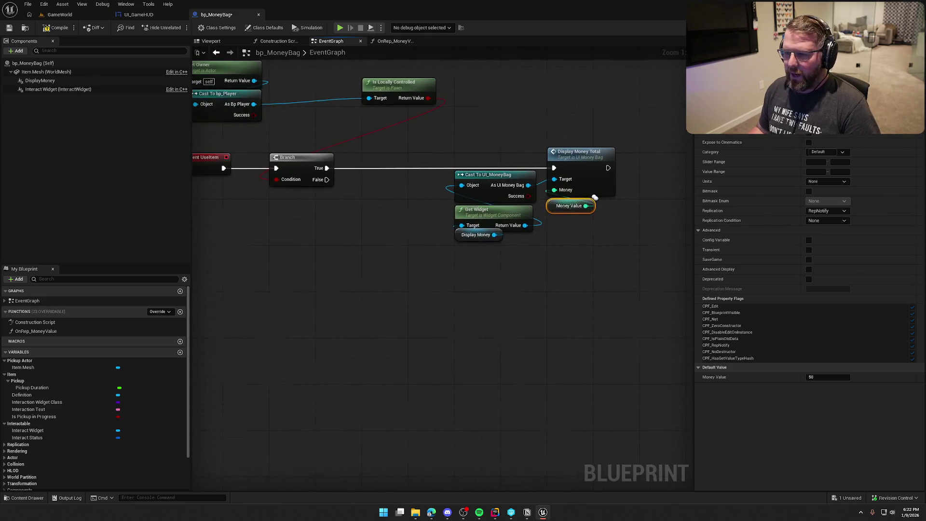
mouse_move(405, 165)
left_mouse_down()
mouse_move(517, 169)
mouse_move(499, 164)
left_mouse_up()
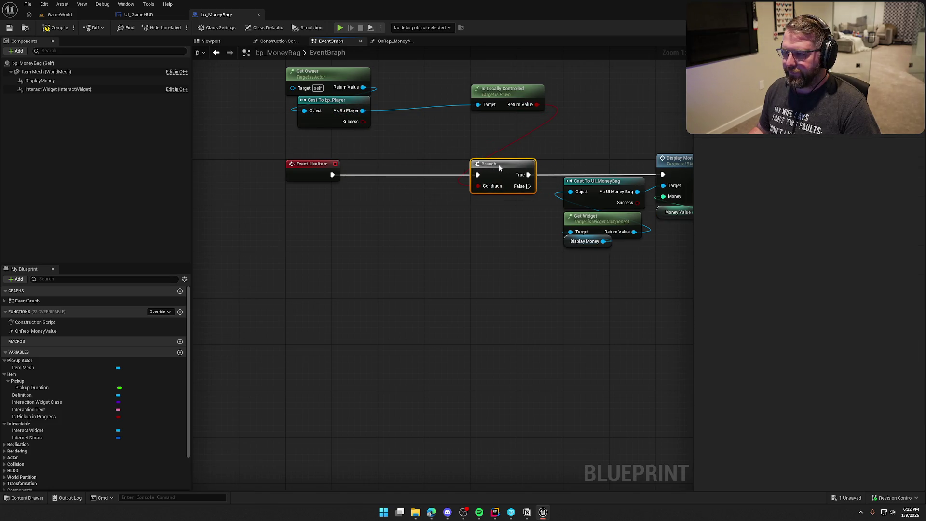
- Make Cast To bp_Player impure and wire Event UseItem through it into the Branch
right_click(326, 102)
left_click(367, 285)
mouse_move(304, 111)
left_mouse_down()
mouse_move(373, 171)
mouse_move(332, 175)
left_mouse_up()
mouse_move(363, 111)
left_mouse_down()
mouse_move(451, 172)
mouse_move(476, 174)
left_mouse_up()
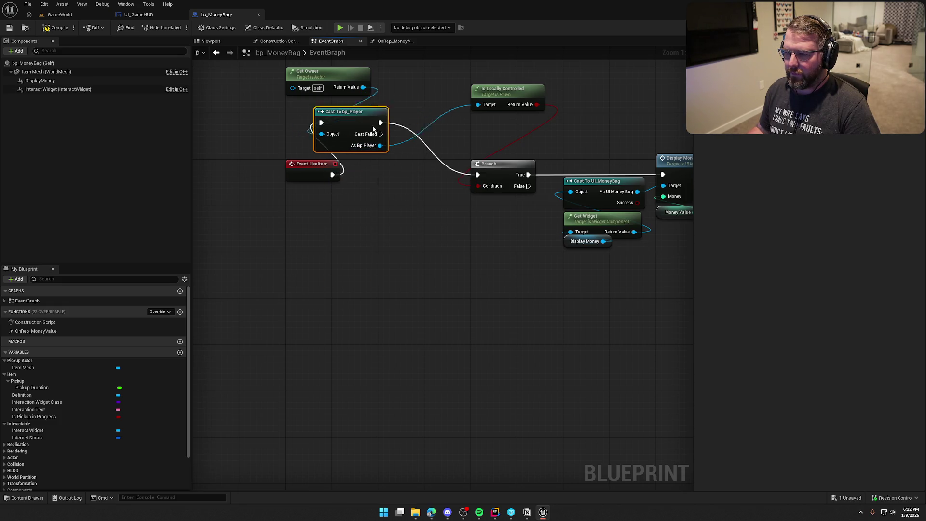
- Rearrange the cast, Get Owner and Is Locally Controlled nodes, then save bp_MoneyBag
left_click_drag(333, 102, 414, 166)
left_click_drag(330, 81, 333, 203)
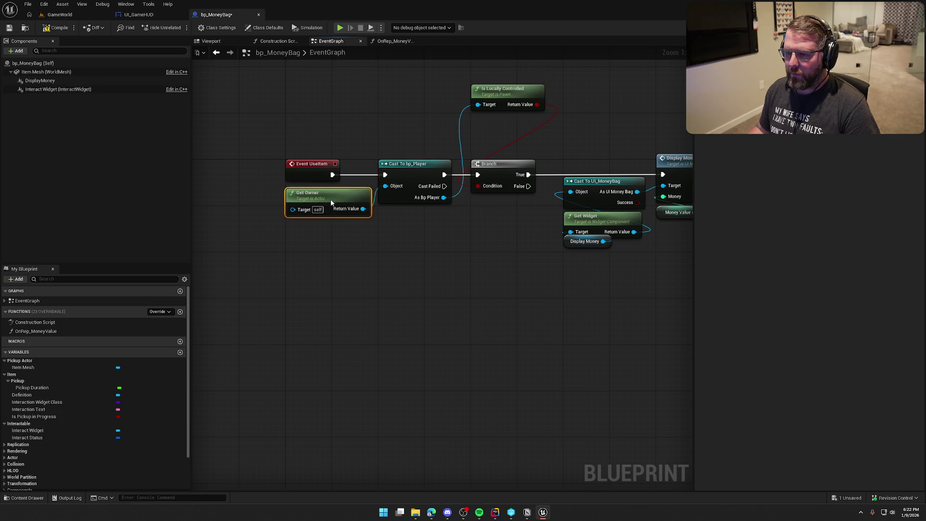
mouse_move(501, 100)
left_mouse_down()
mouse_move(427, 221)
mouse_move(442, 213)
left_mouse_up()
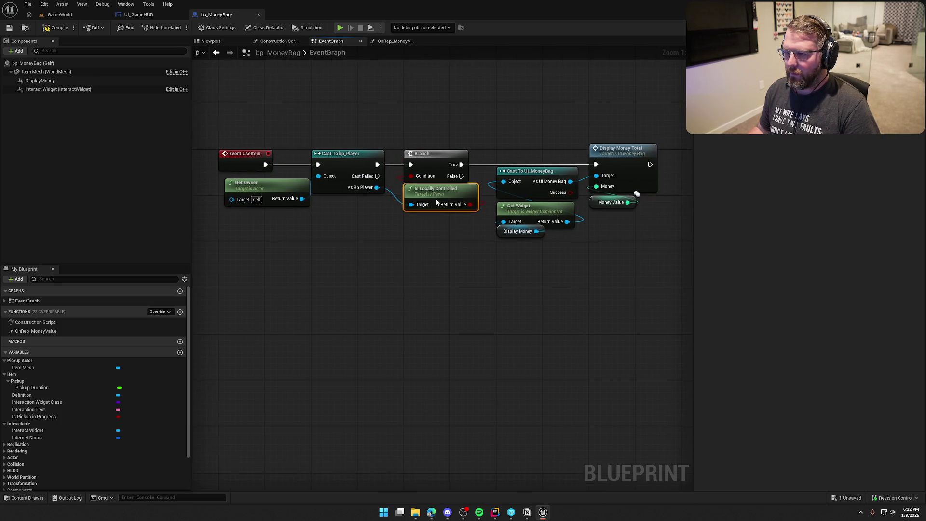
scroll(458, 265, "down", 1)
left_click_drag(414, 279, 418, 278)
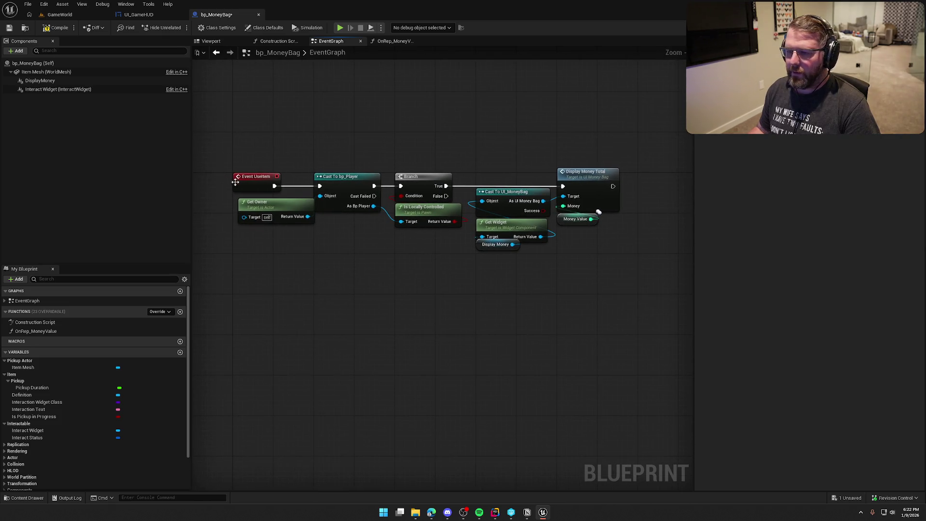
left_click_drag(269, 207, 264, 202)
left_click(308, 264)
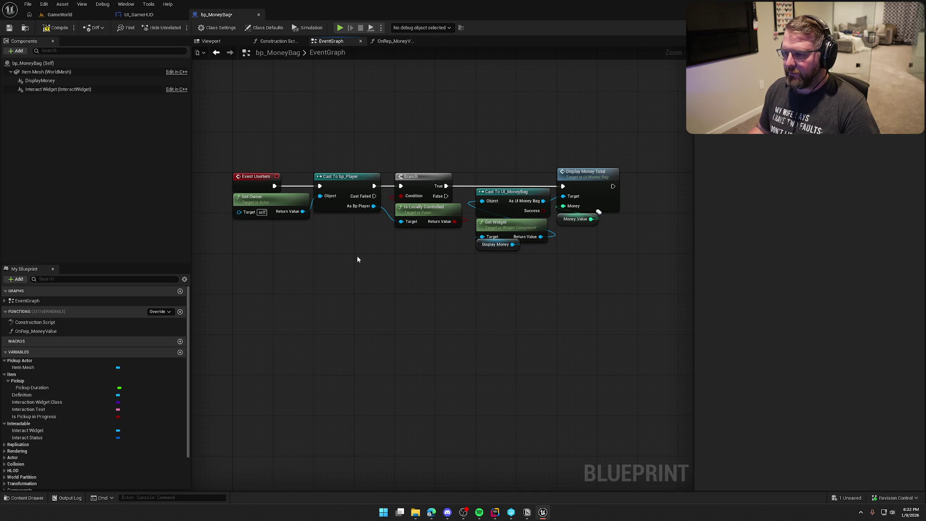
key("ctrl+s")
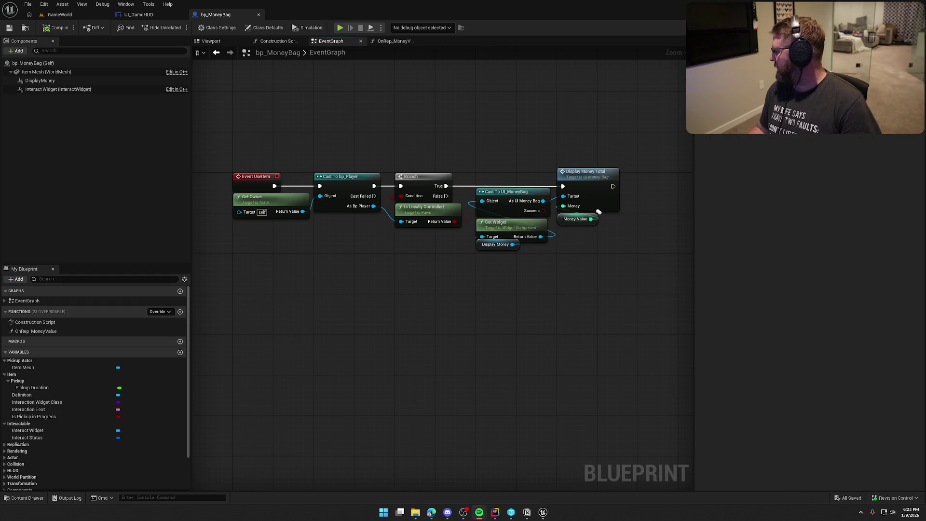
mouse_move(296, 93)
left_mouse_down()
mouse_move(317, 115)
mouse_move(287, 115)
left_mouse_up()
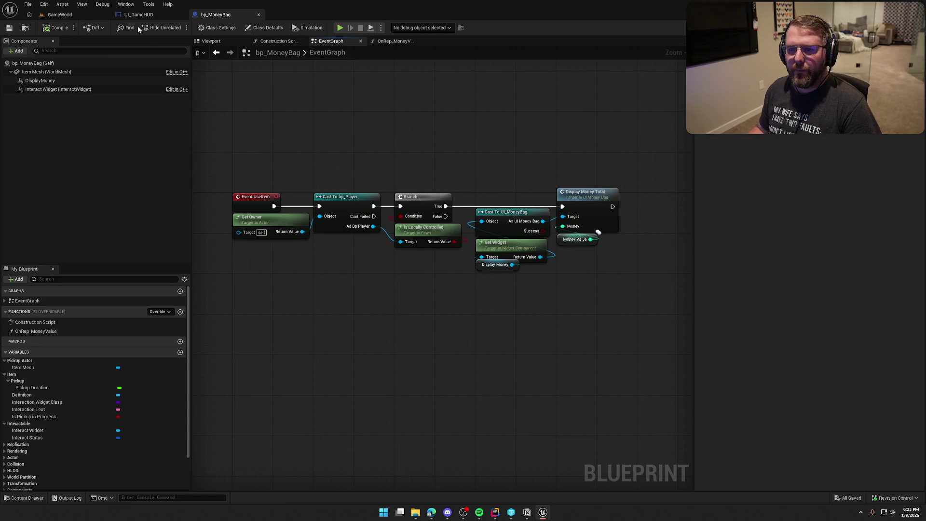
- Switch to the UI_GameHUD designer and search the Palette for 'common text'
left_click(136, 15)
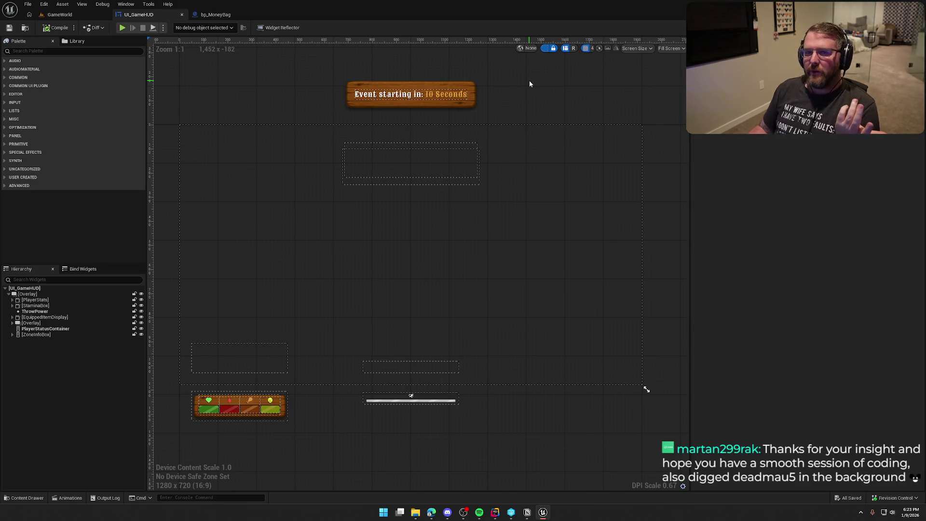
scroll(537, 91, "right", 1)
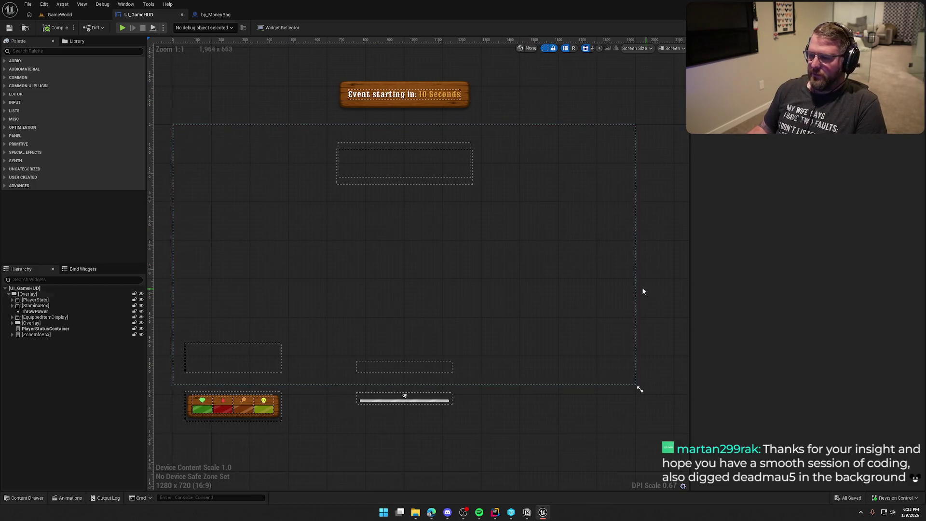
left_click_drag(648, 251, 640, 252)
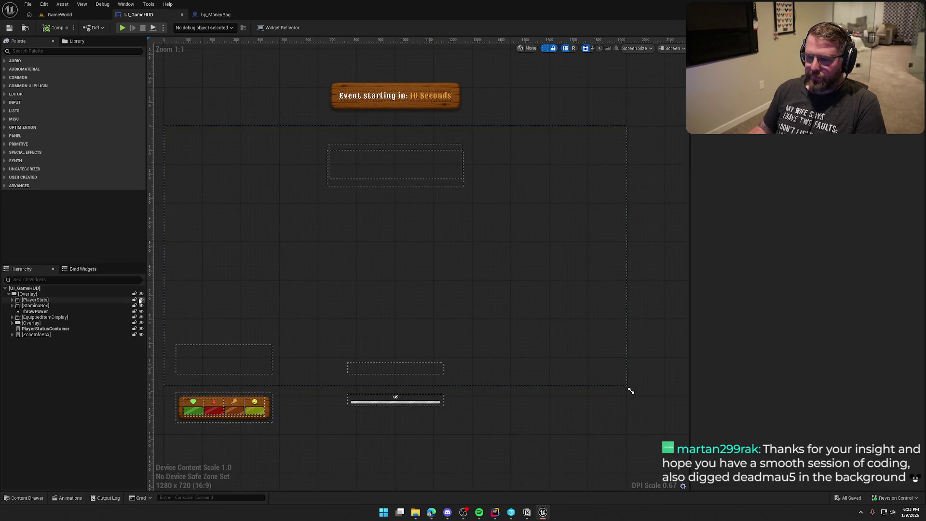
left_click(35, 51)
type("common text")
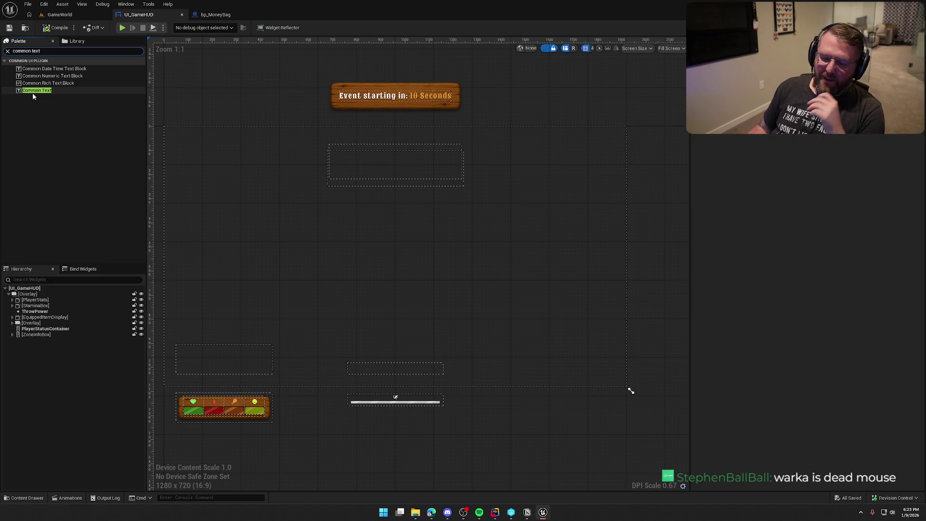
- Drop a Common Text widget onto the HUD canvas and rename it TradingPostMoneyValue
mouse_move(33, 93)
left_mouse_down()
mouse_move(109, 275)
mouse_move(11, 296)
left_mouse_up()
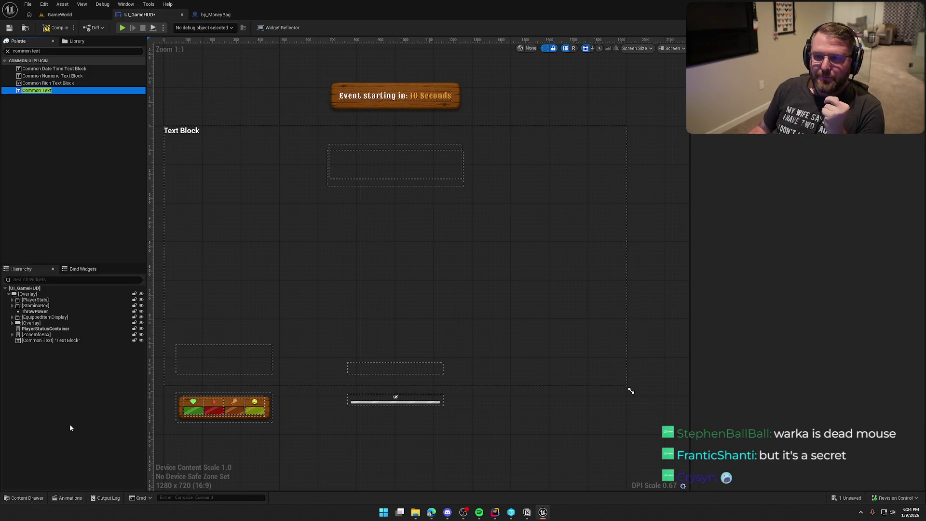
left_click(39, 341)
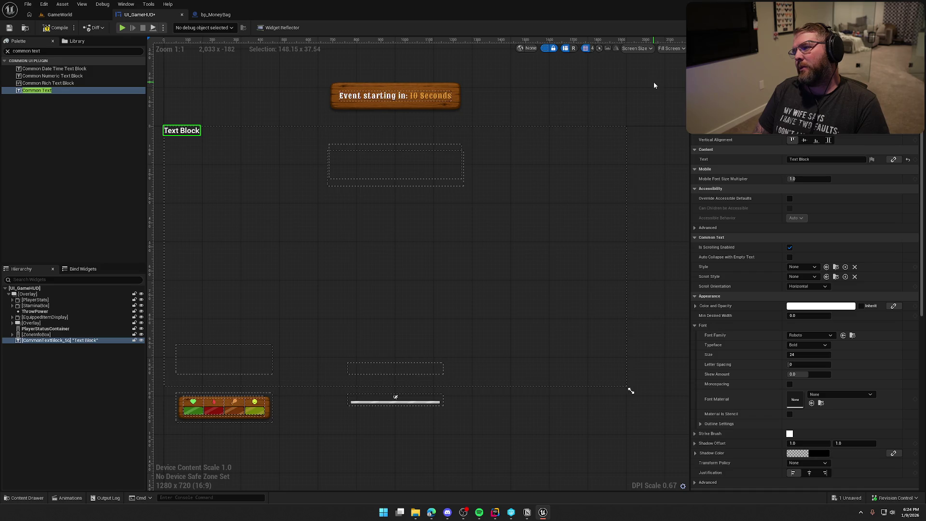
key("Return")
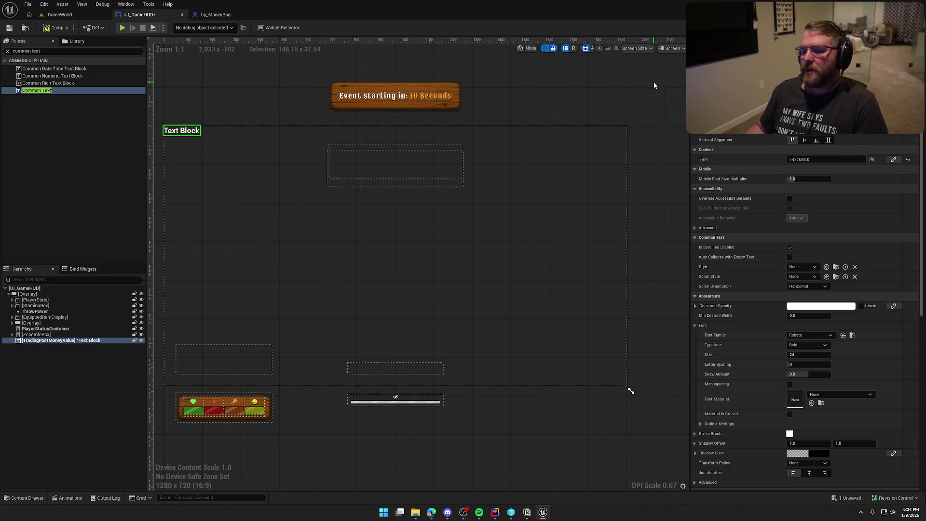
key("Tab")
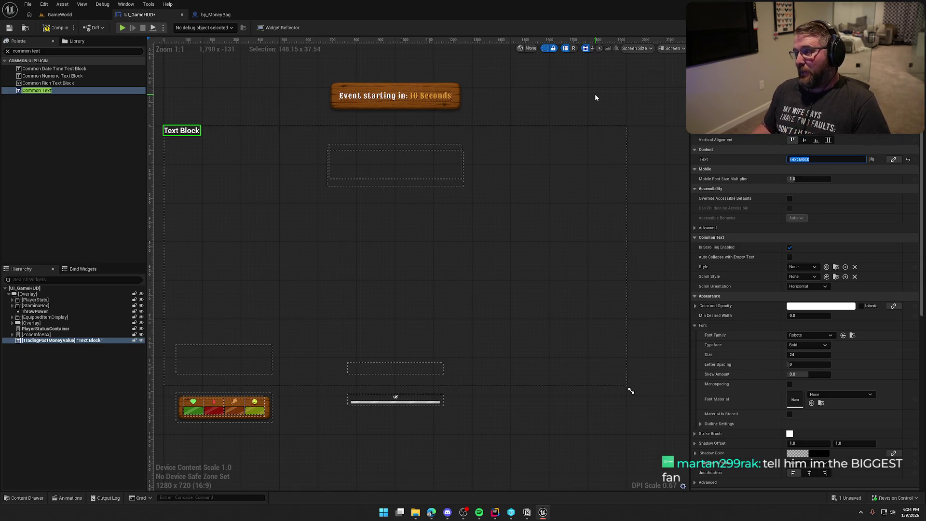
- Anchor the label to the top right with Top and Right padding of 100
left_click(816, 130)
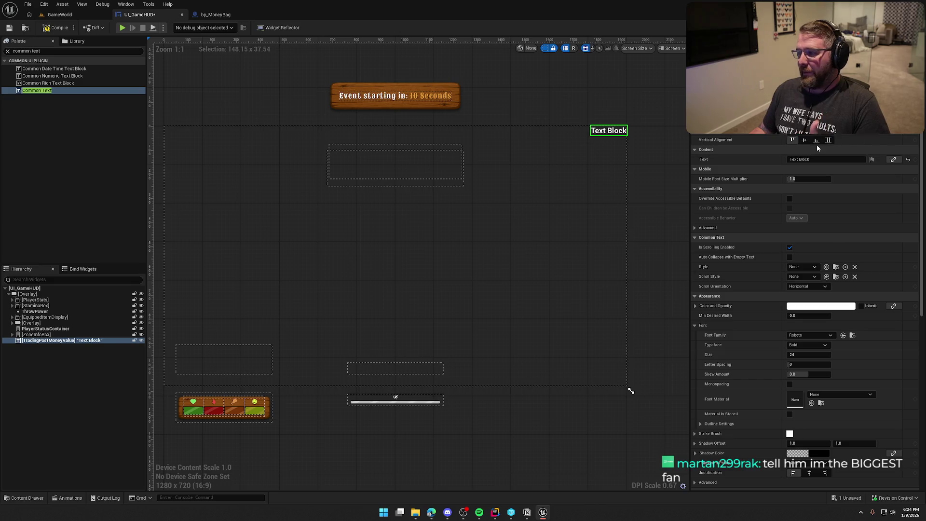
scroll(801, 157, "up", 2)
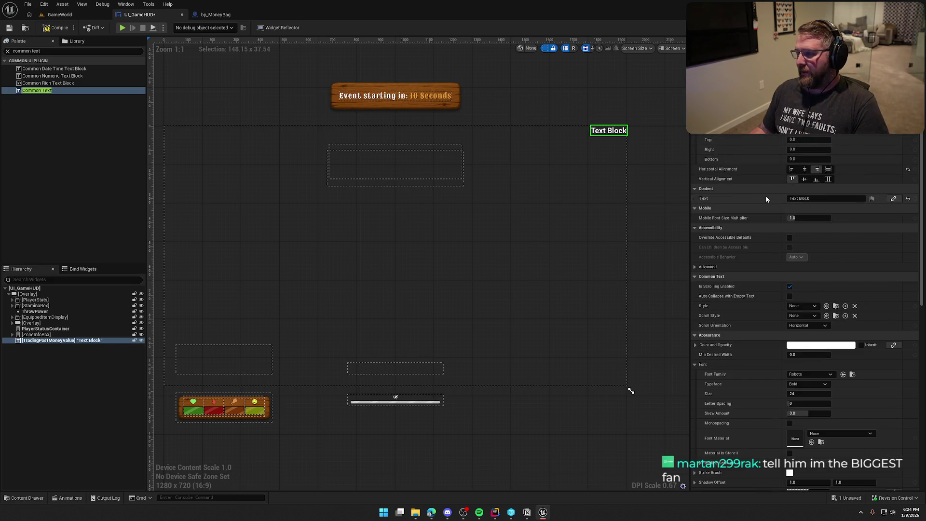
left_click(796, 150)
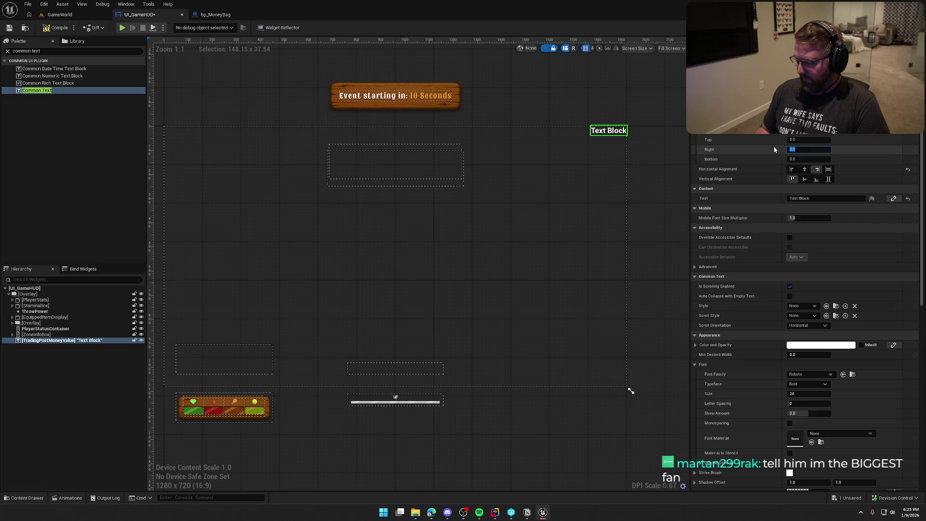
type("50")
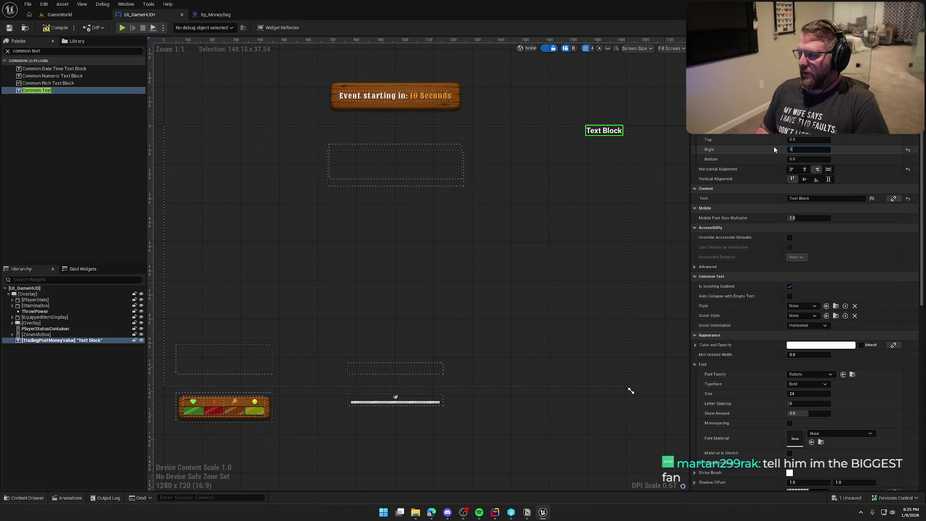
left_click(802, 140)
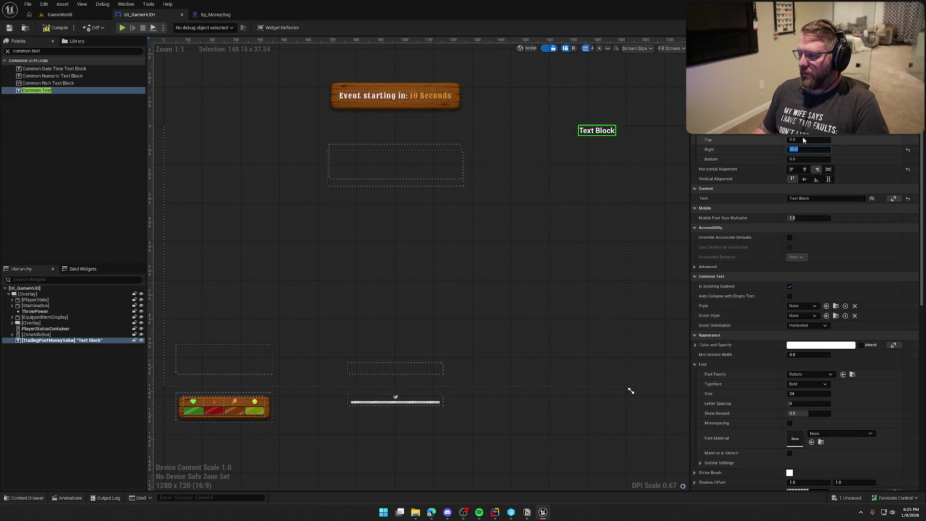
type("100")
key("Return")
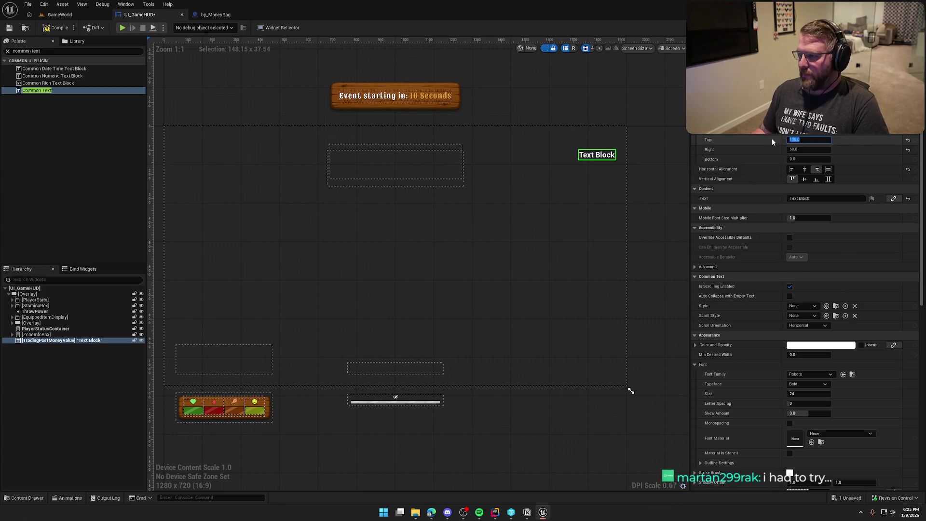
key("Tab")
type("100")
key("Return")
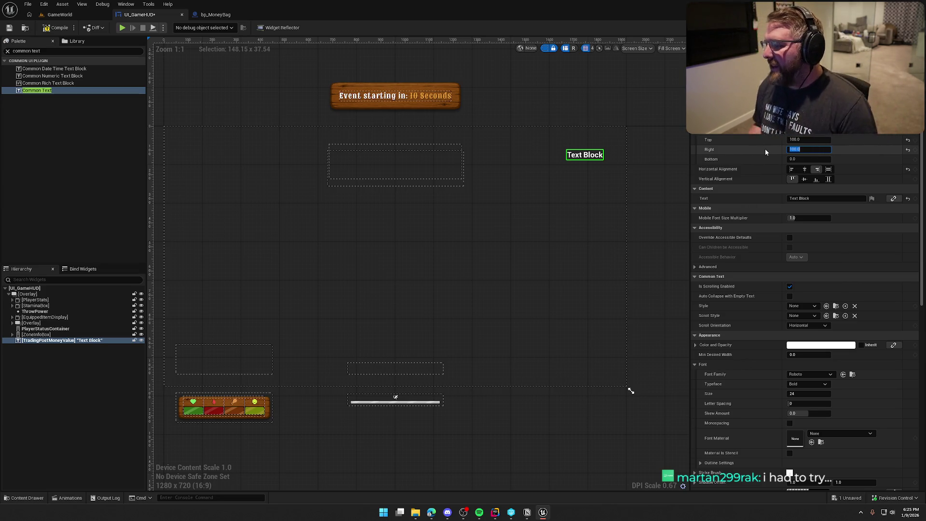
- Replace the label's Text Block content with '$50'
key("Tab")
key("Tab")
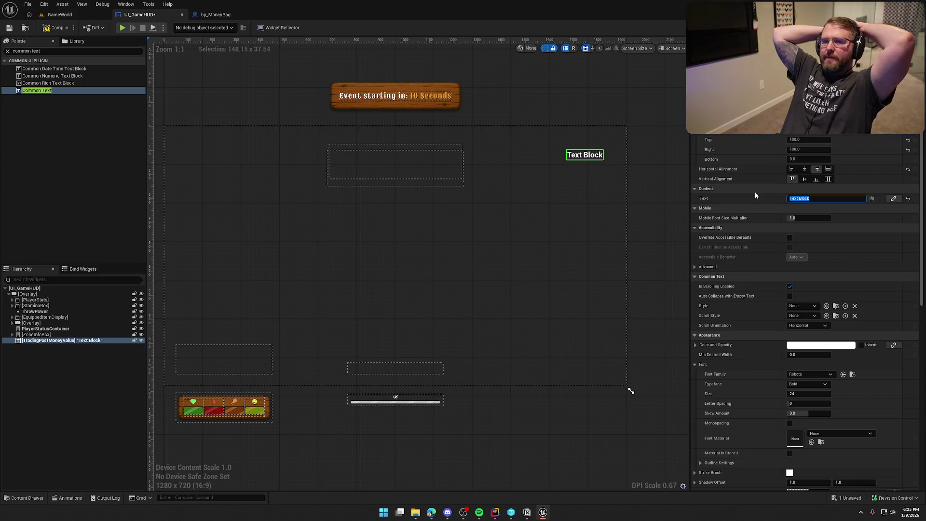
type("$50")
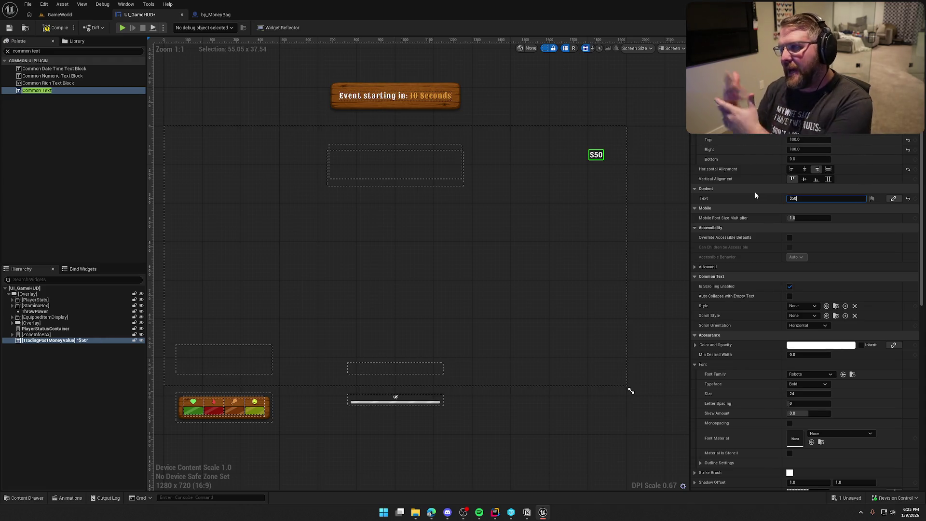
left_click(815, 305)
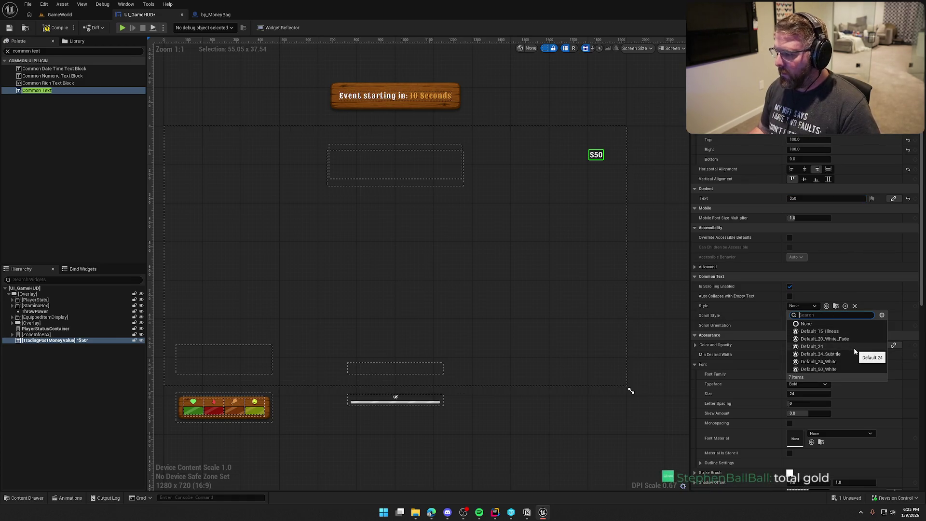
- Set the label's text style to Default_24_White, replacing the briefly chosen Default_50_White
left_click(838, 367)
left_click(806, 306)
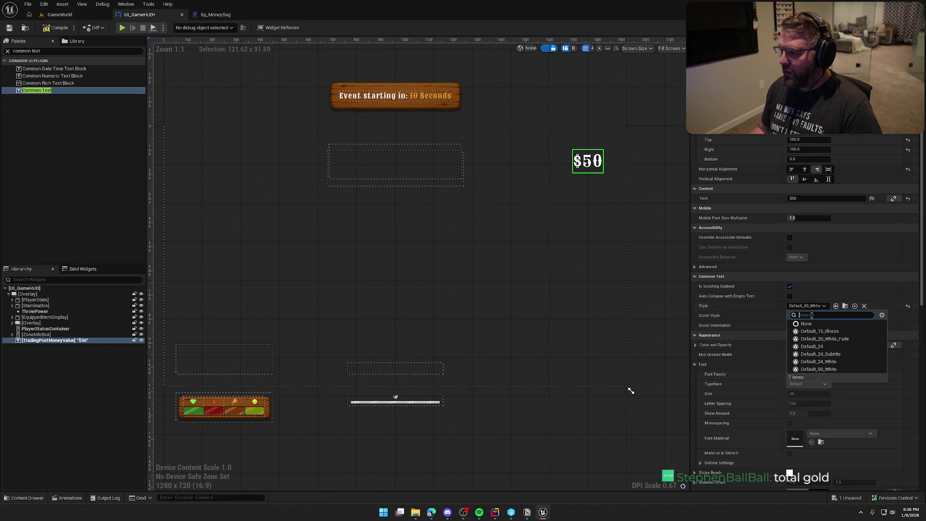
left_click(820, 357)
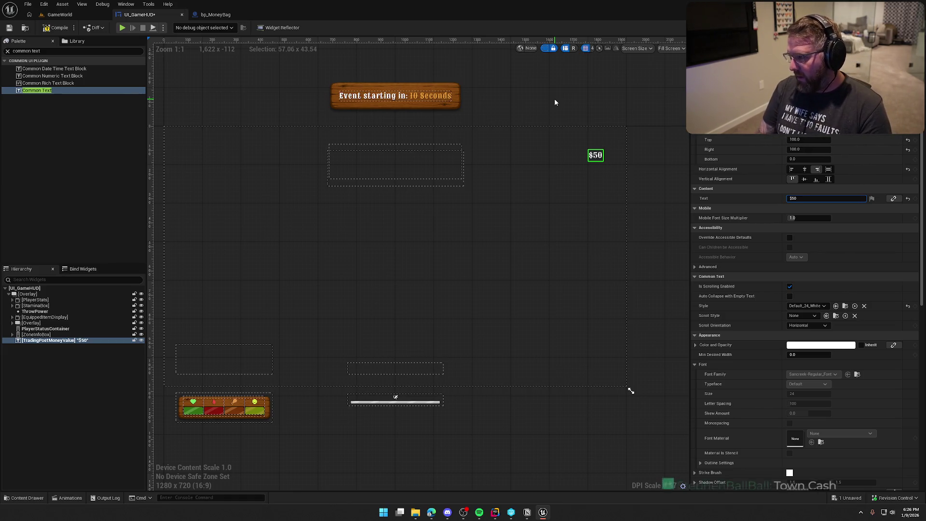
- Prefix the label text with 'In Post Cash: ', correcting the 'Cast' typo
type("In Post C")
type("ast")
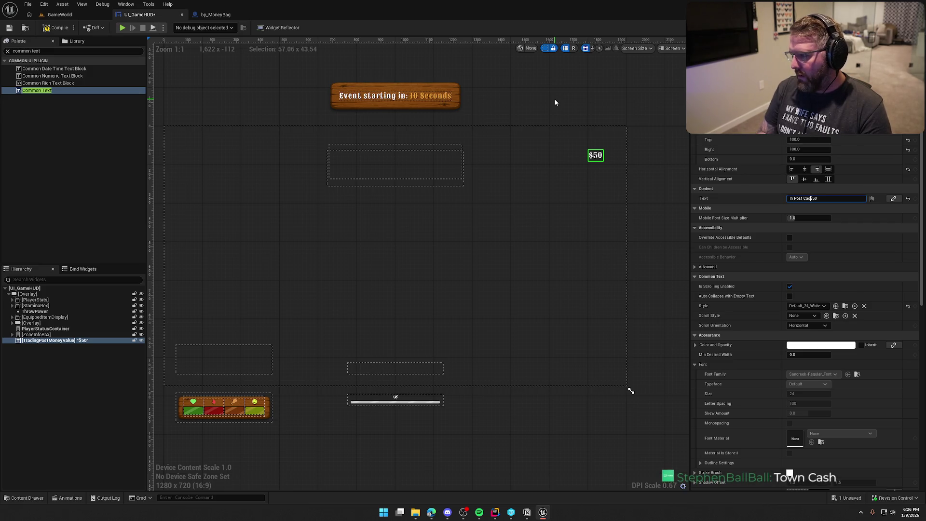
type(":")
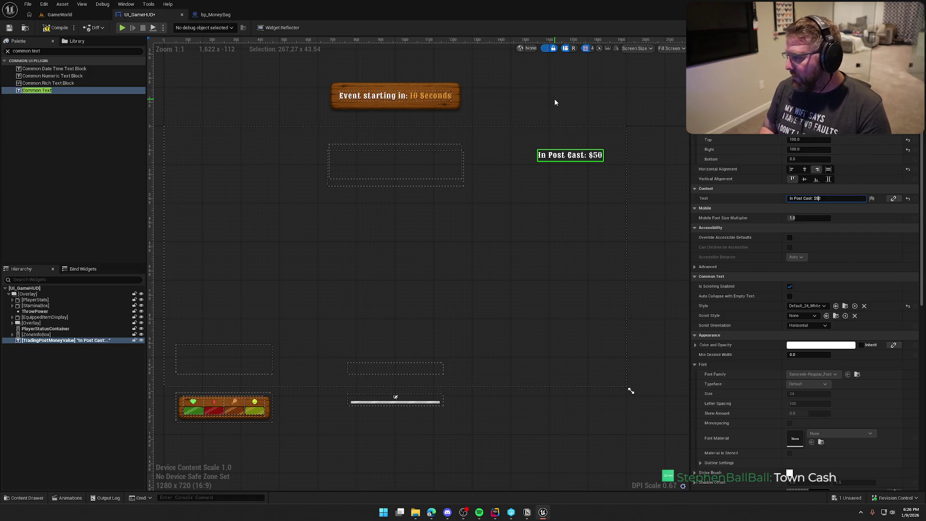
key("BackSpace")
type("h")
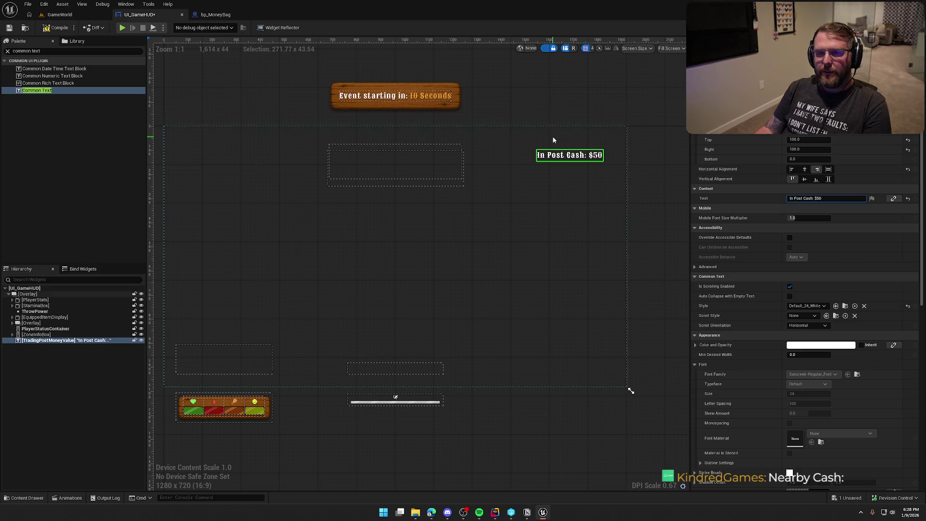
- Replace 'In Post' with 'Nearby' so the label reads 'Nearby Cash: $50'
left_click_drag(802, 198, 788, 198)
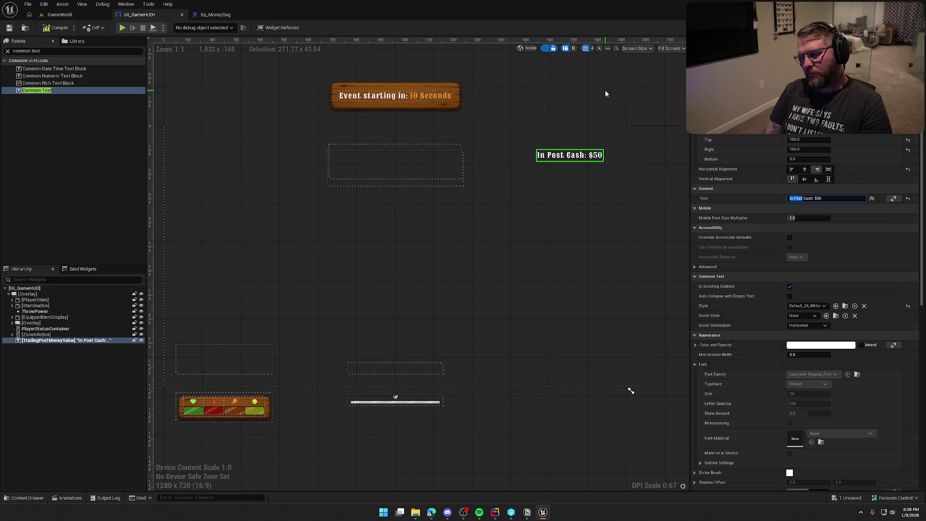
type("Nearby")
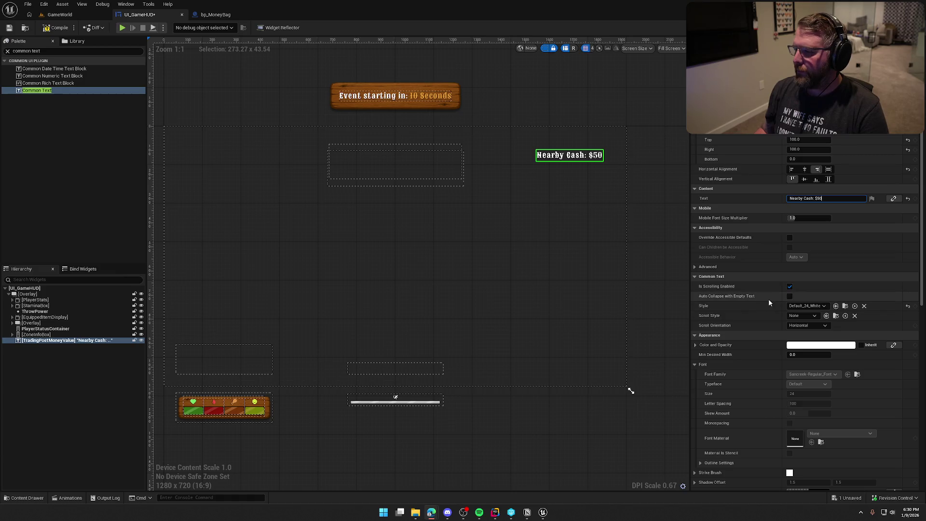
mouse_move(743, 298)
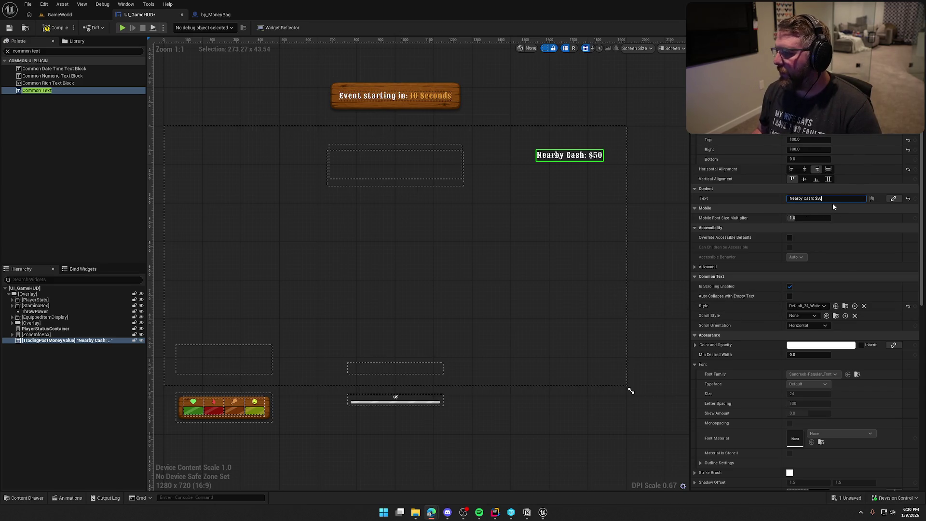
key("ctrl+a")
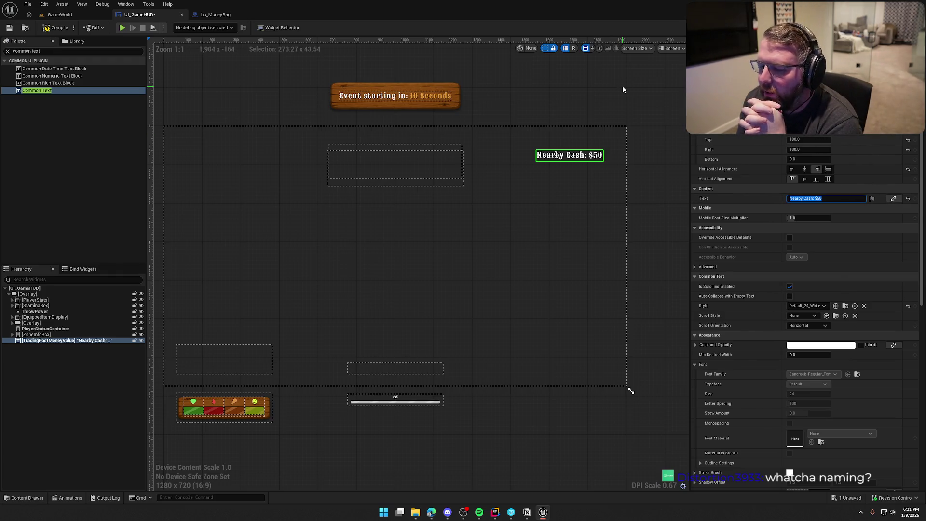
- Return to the GameWorld level and bring the camera close to the cabin and wagon
left_click(77, 14)
scroll(371, 270, "down", 10)
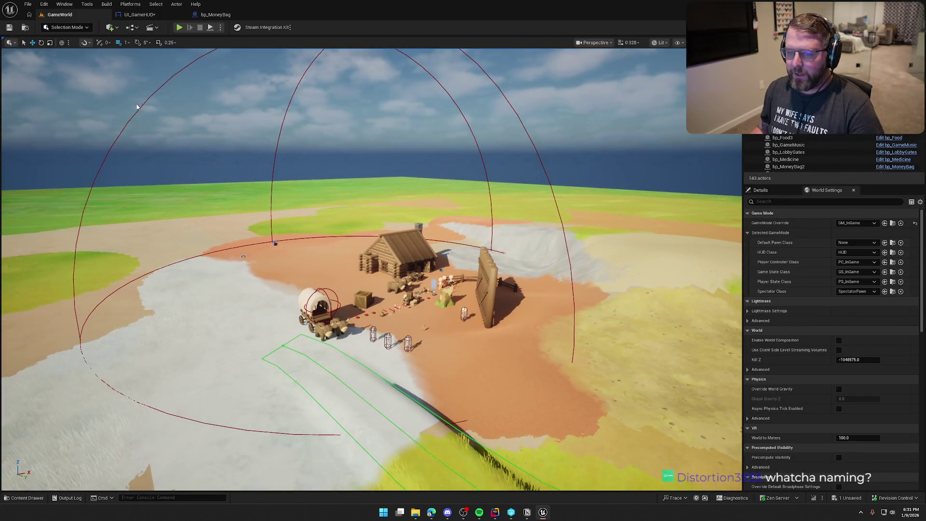
left_click(393, 224)
key("Escape")
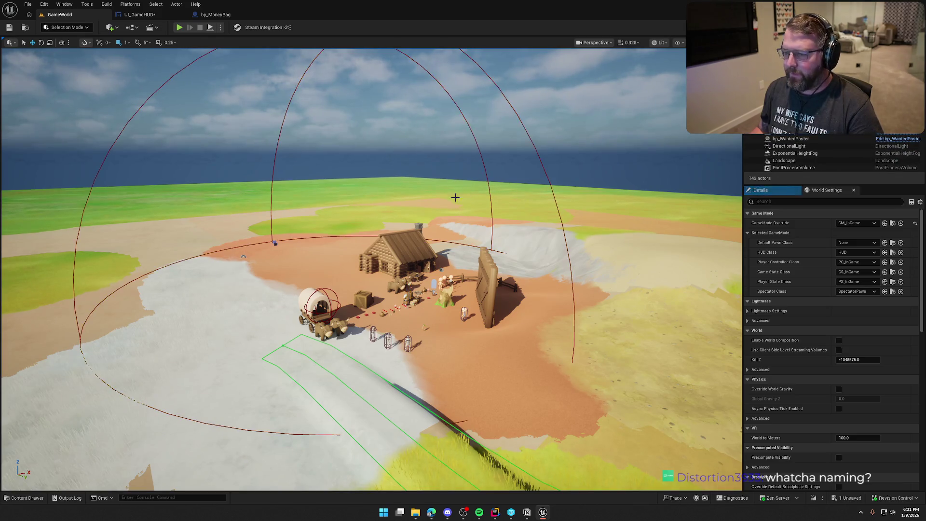
left_click_drag(473, 247, 470, 246)
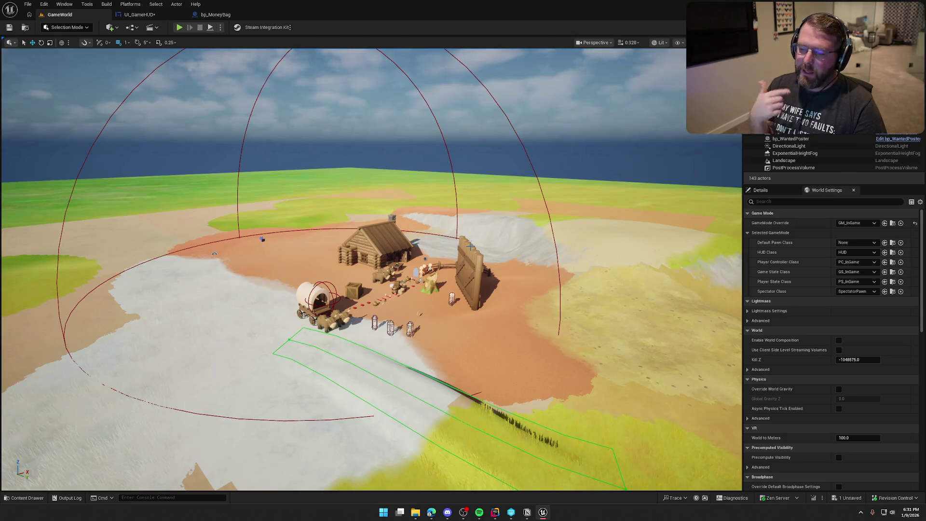
scroll(470, 247, "down", 5)
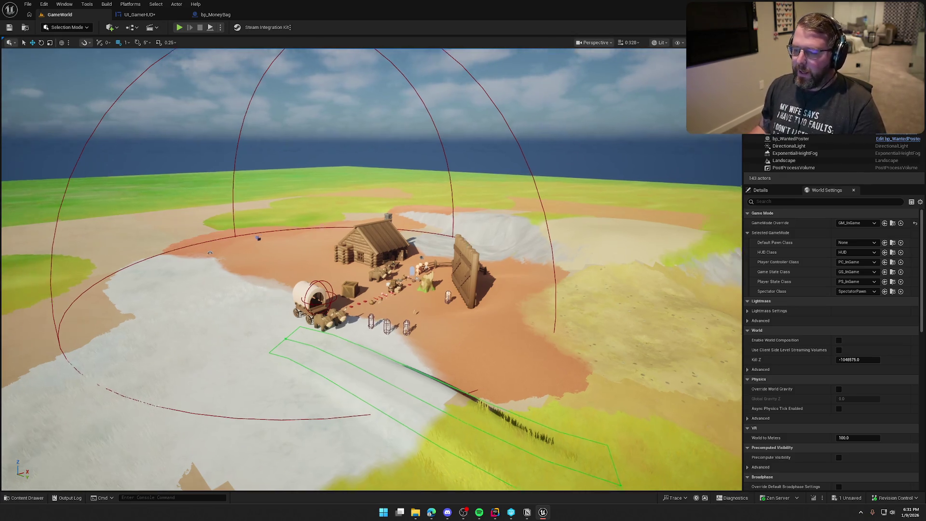
- Fly the camera down beside the money bag, then go back to the UI_GameHUD designer
key("w")
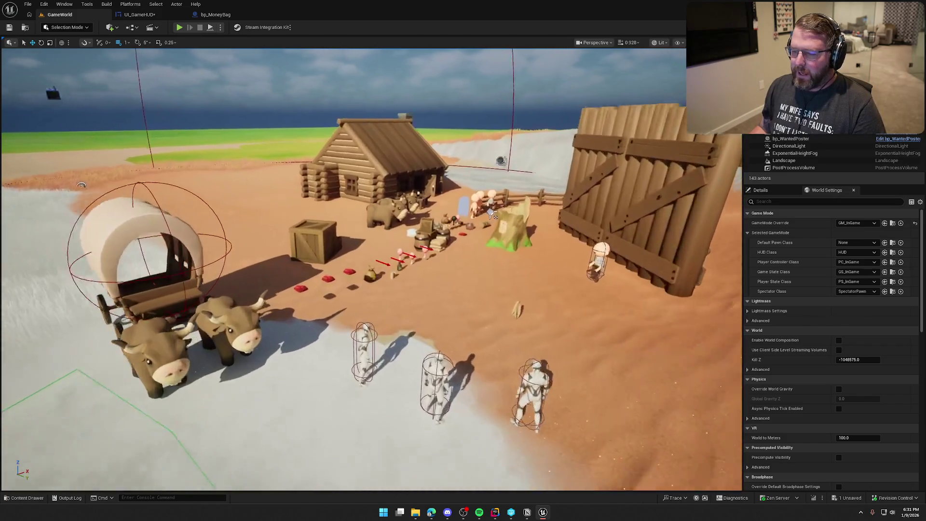
scroll(464, 349, "up", 5)
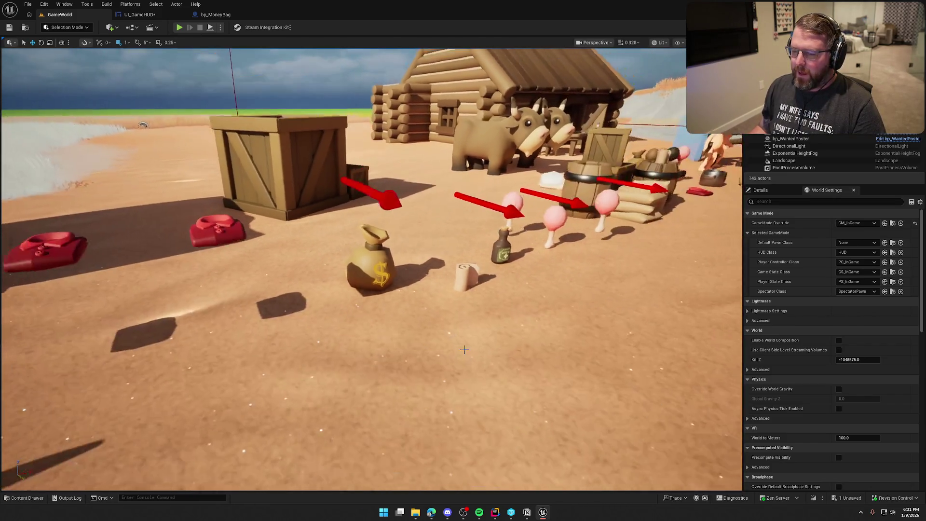
scroll(464, 350, "down", 10)
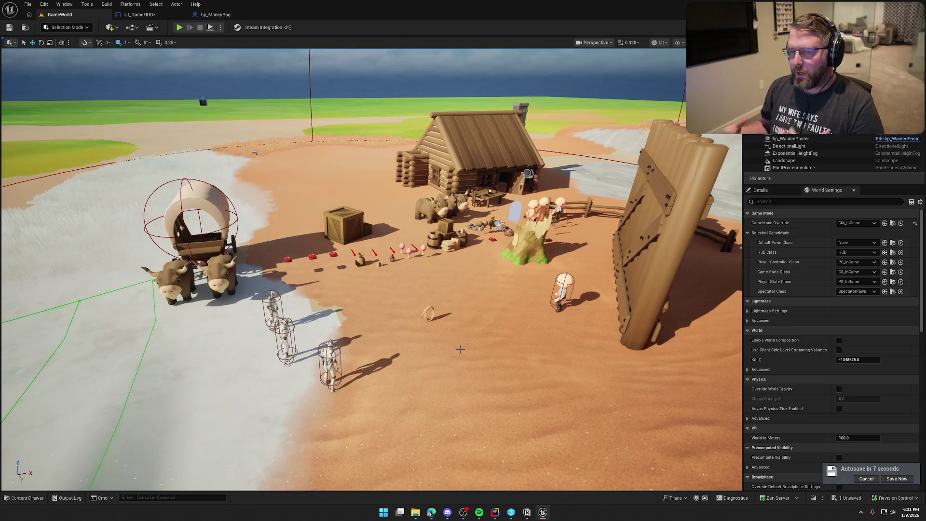
left_click(147, 15)
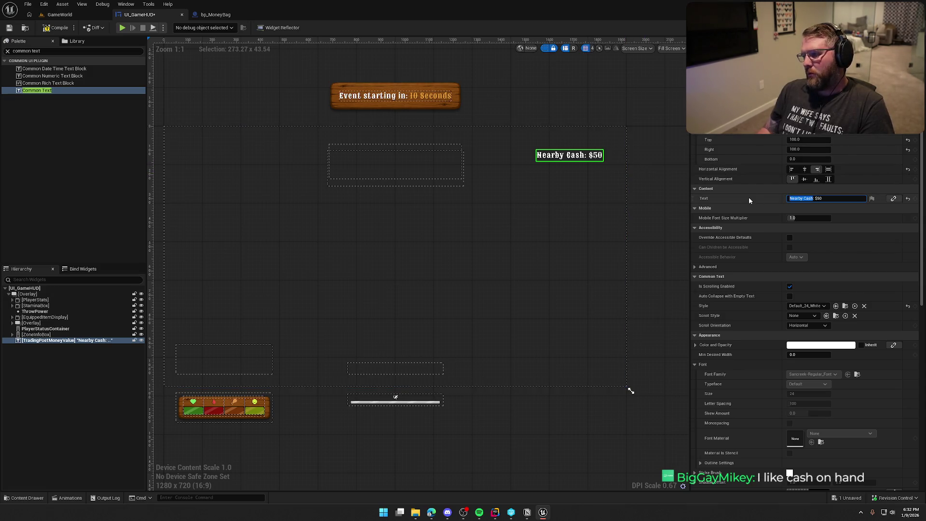
- Change the label text to 'Cash On Hand: $500' and commit it
type("C")
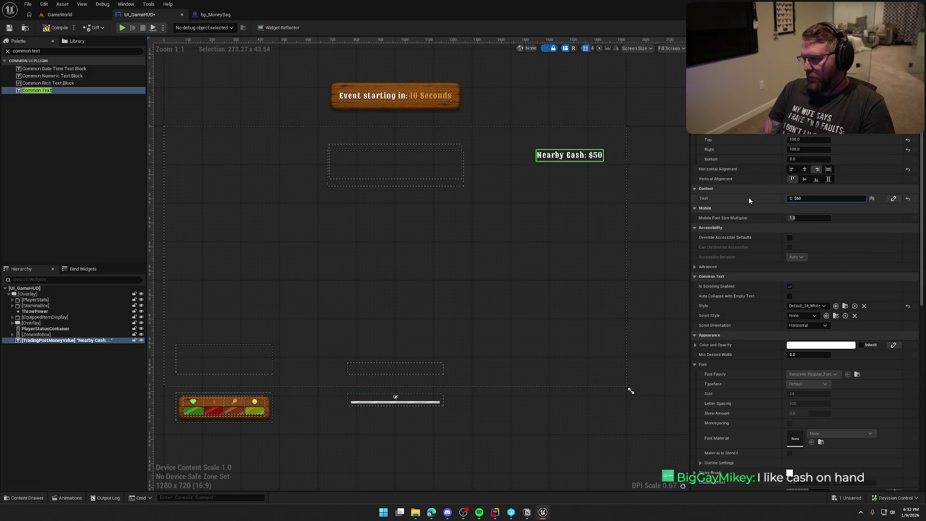
type("ash On Hand:")
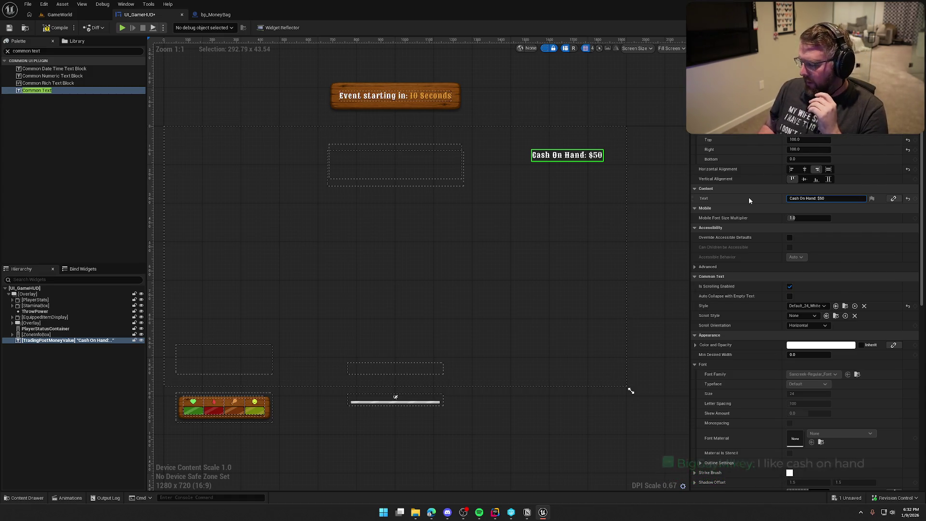
type("0")
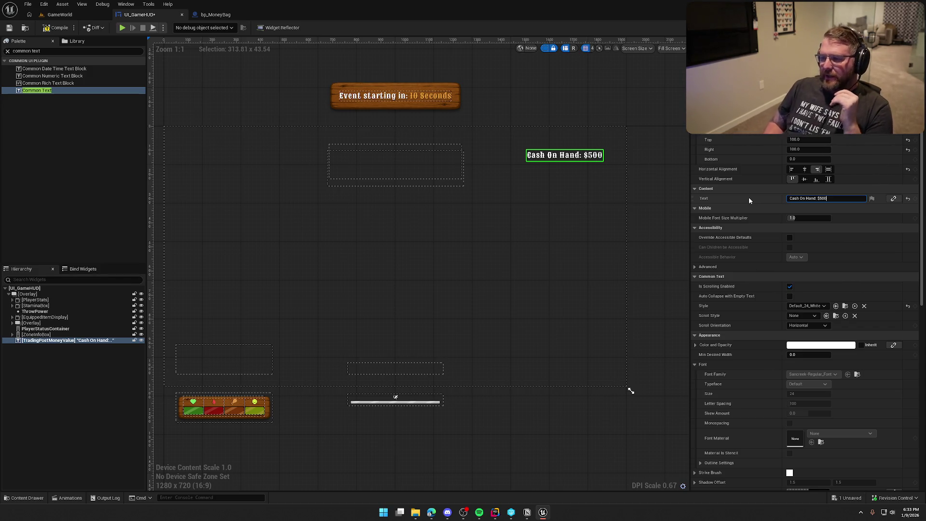
key("Return")
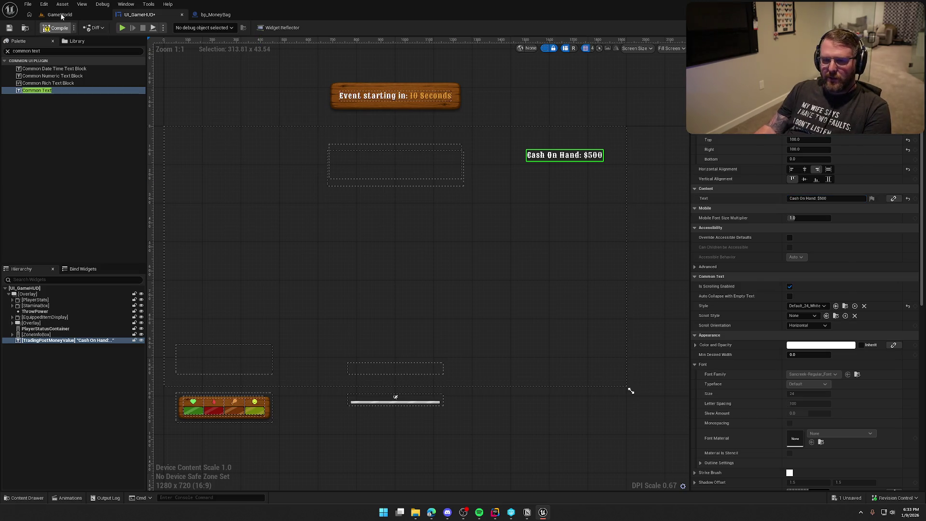
- Save the HUD widget and play-test, running the character toward the trading post
left_click(472, 335)
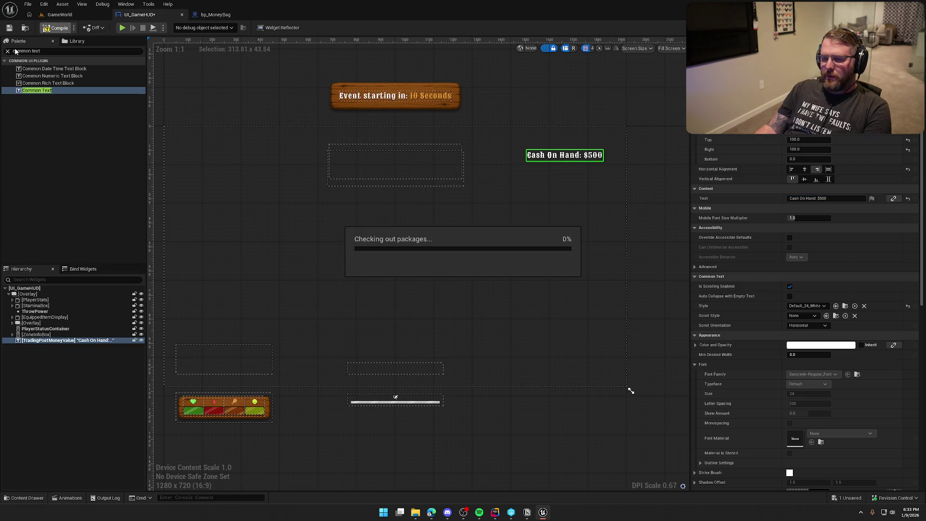
key("alt+p")
key("w")
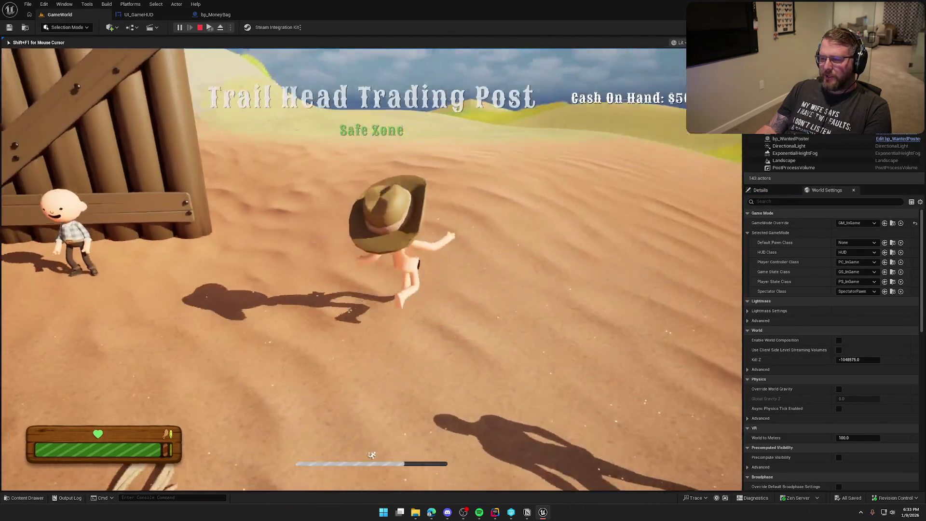
key("a")
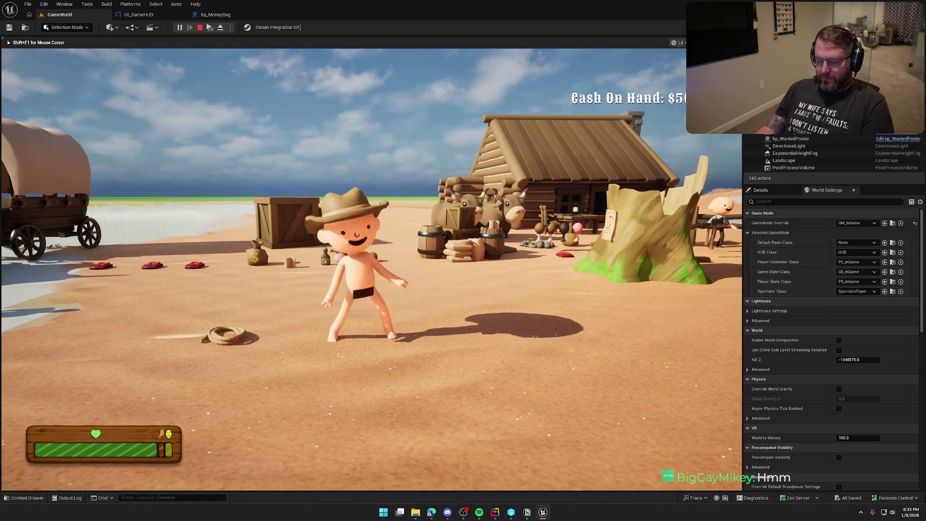
key("super")
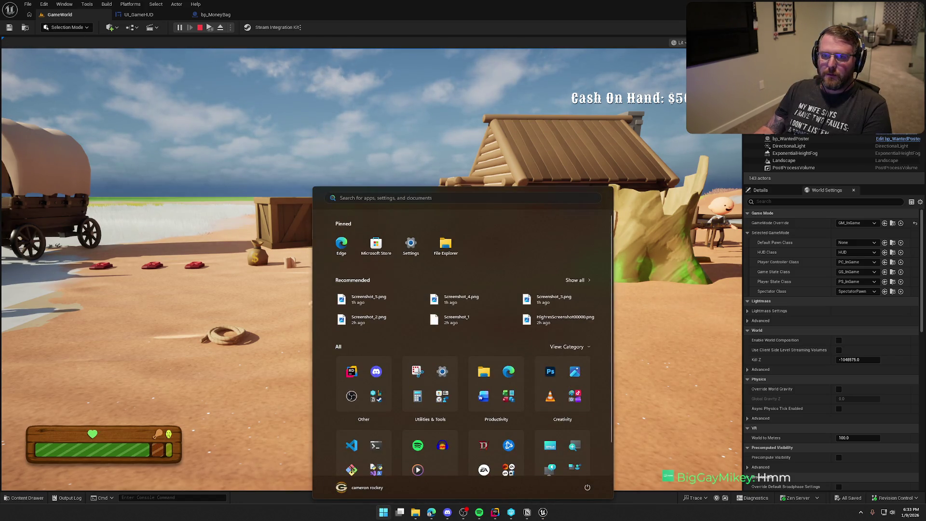
- Dismiss the Windows Start menu to get back to the running game
key("Escape")
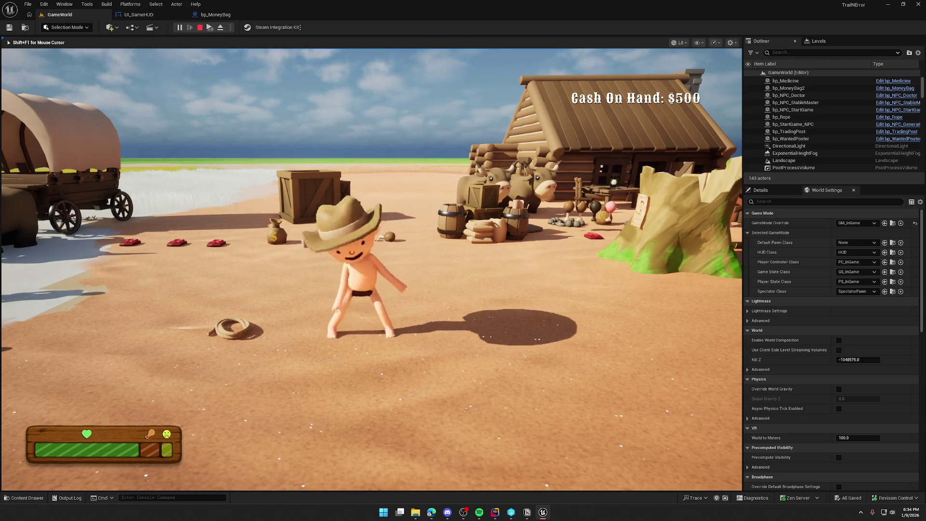
- Sprint off, pick up the money bag, and run over the dunes toward the two NPCs
key("shift+w")
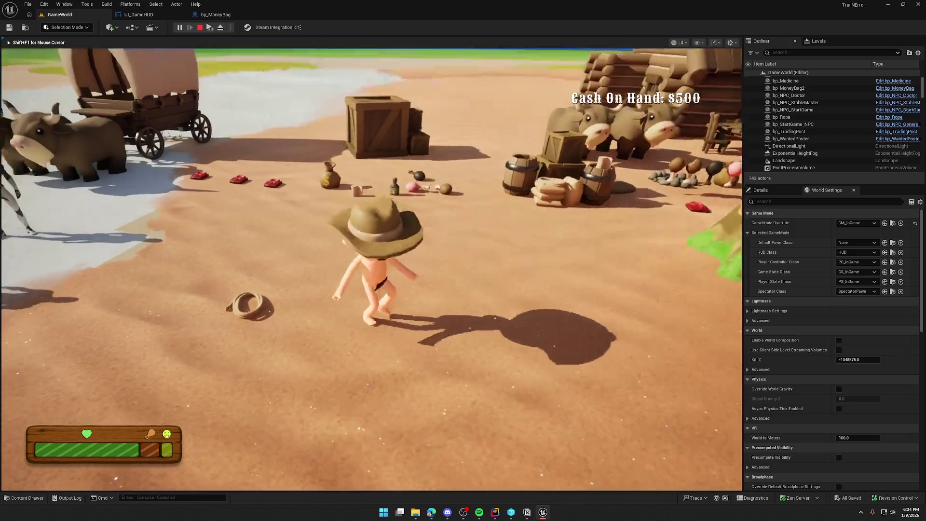
key("e")
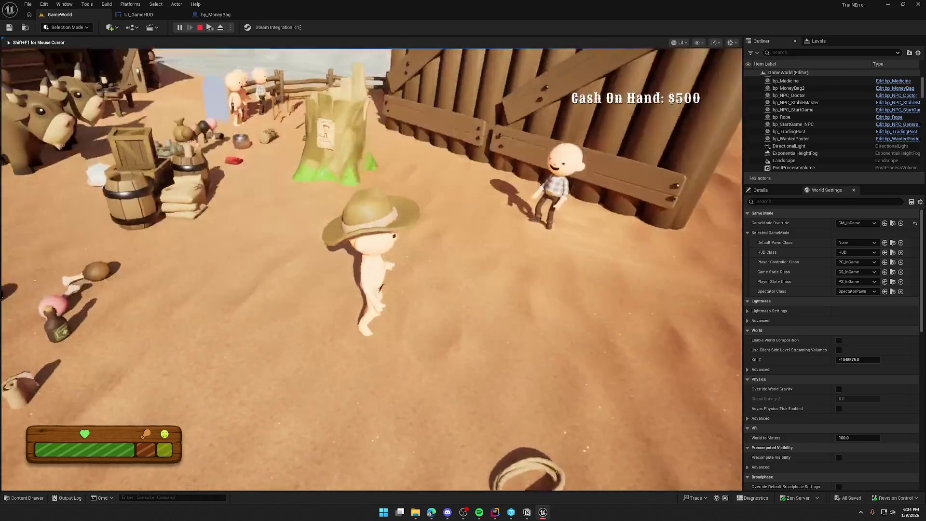
key("w")
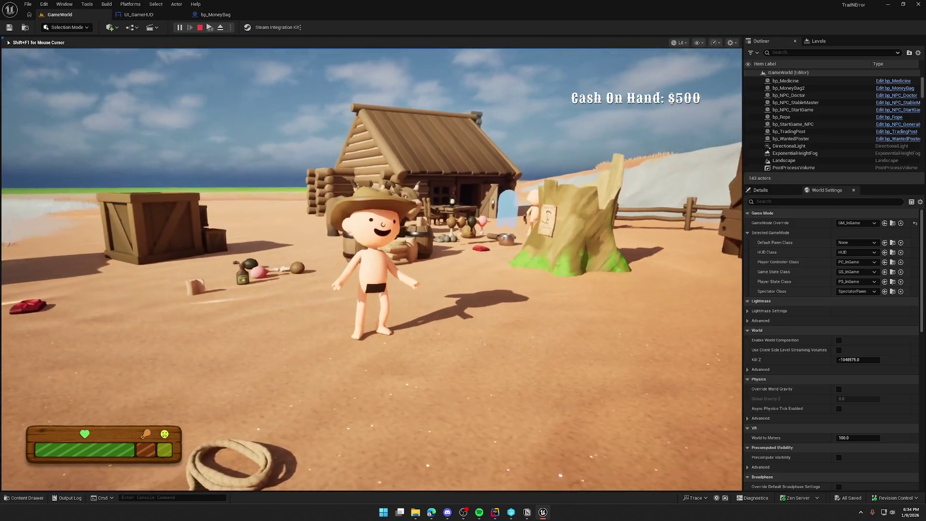
key("shift")
key("w")
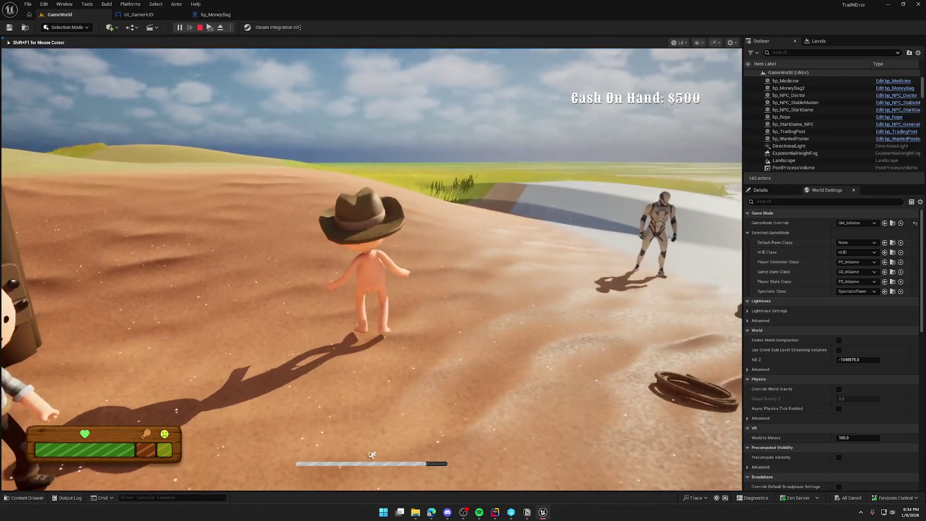
key("w")
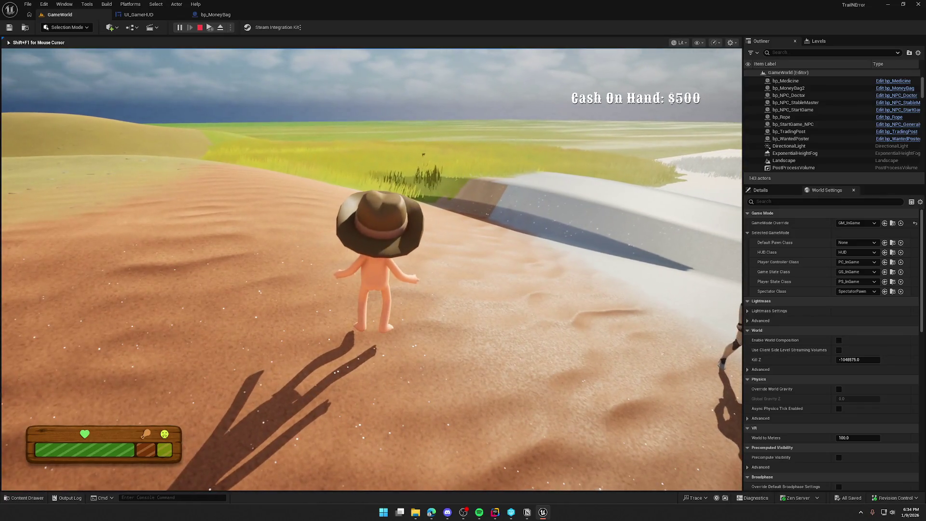
- Run back past the wagon and fence into the open area, then end the play test
key("shift")
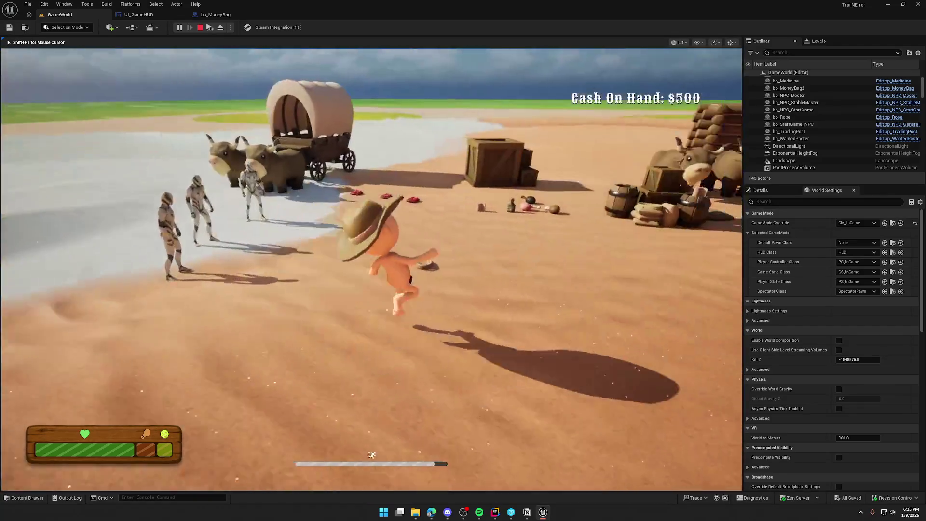
key("w")
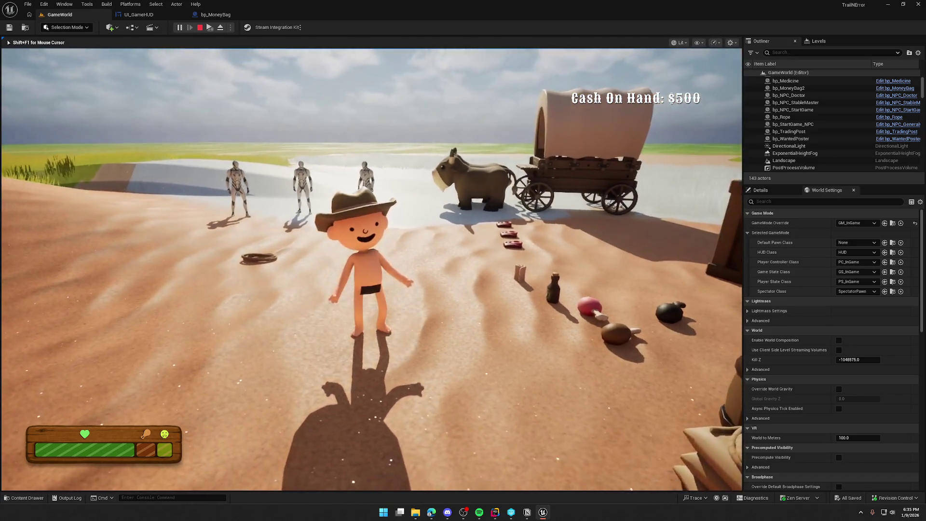
key("w")
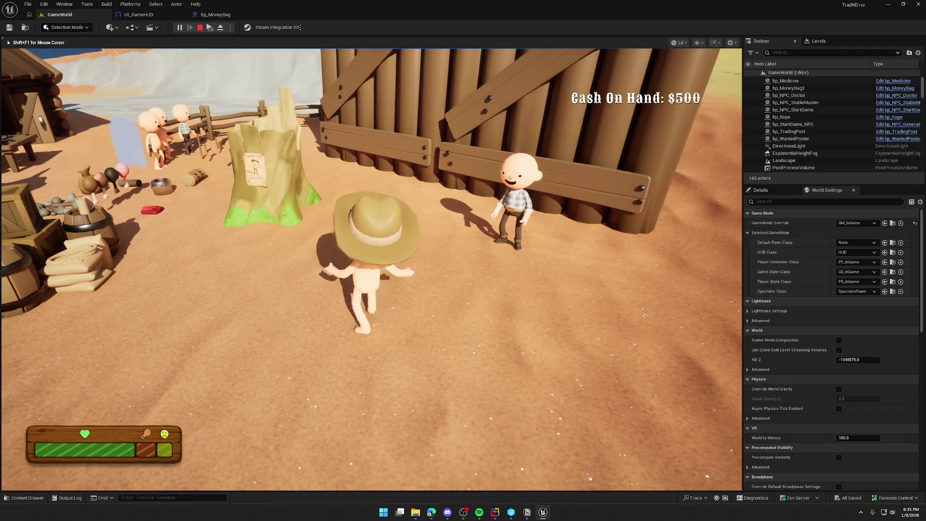
key("shift")
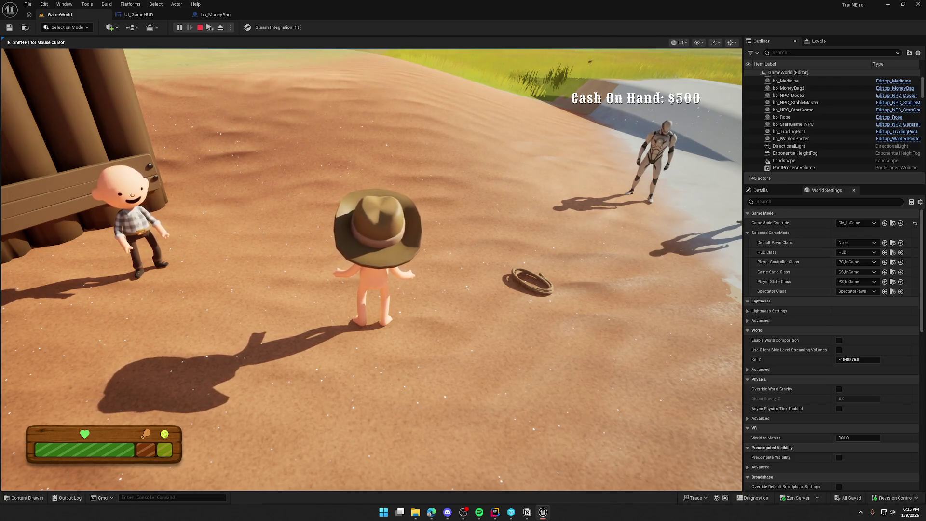
key("s")
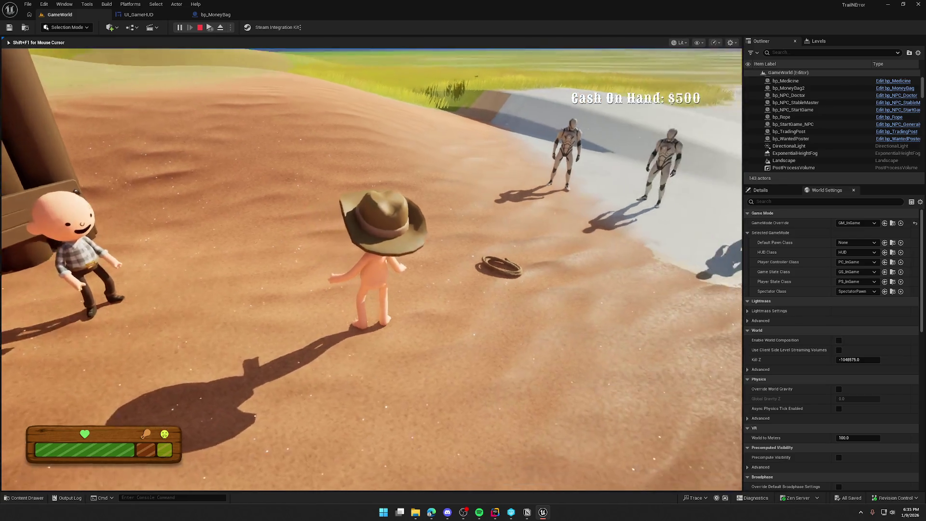
key("w")
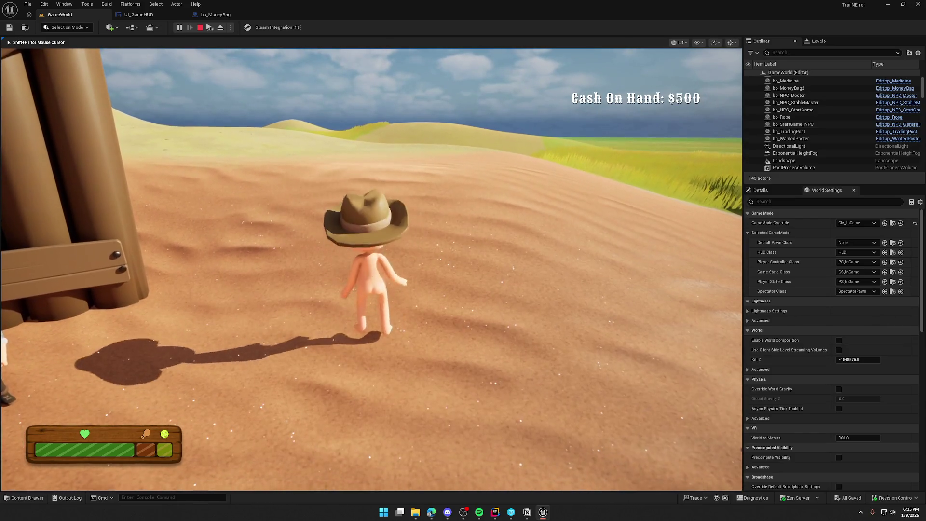
key("shift")
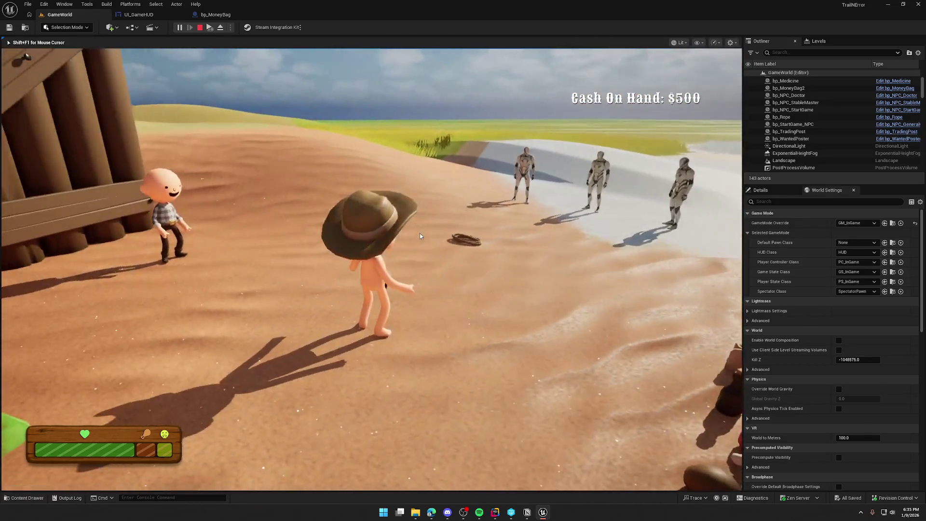
key("Escape")
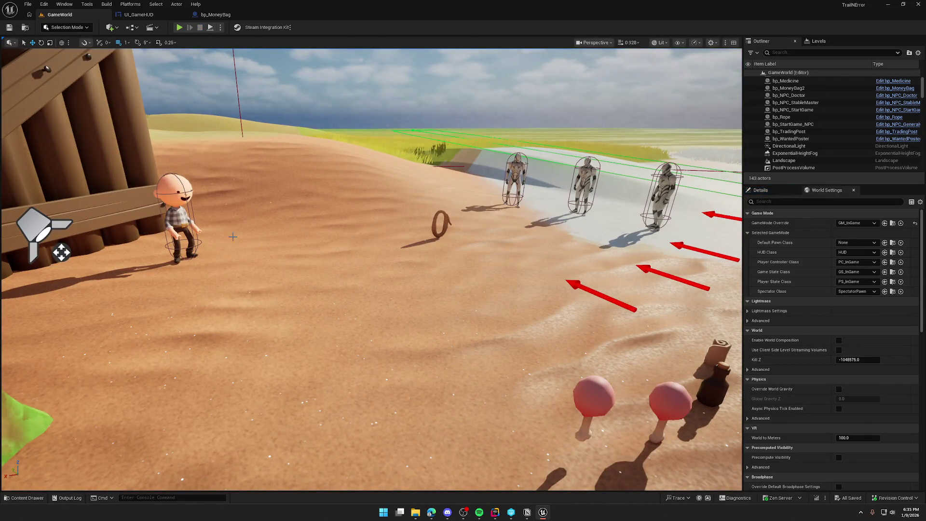
- In the UI_GameHUD designer, replace the label's 'Cash On Hand:' prefix with 'Trading Post Balance'
left_click(139, 14)
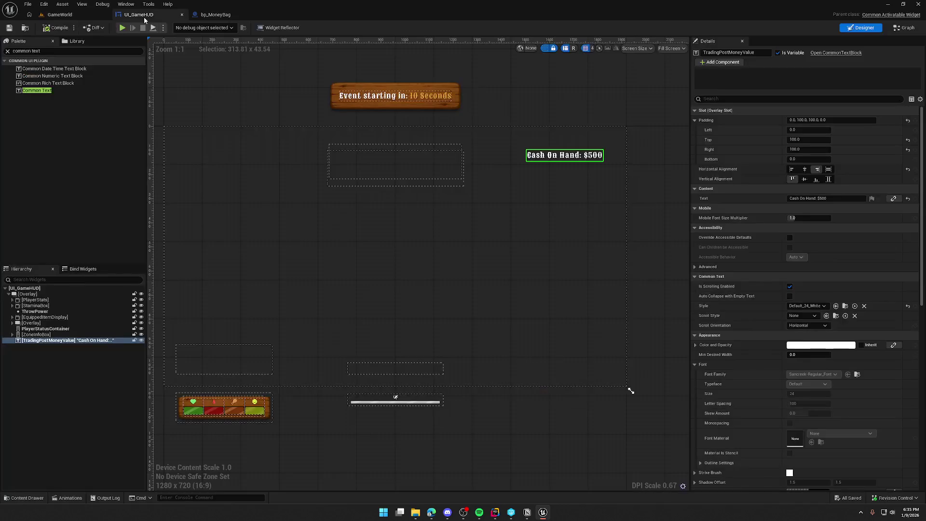
scroll(602, 186, "up", 2)
left_click_drag(602, 186, 447, 194)
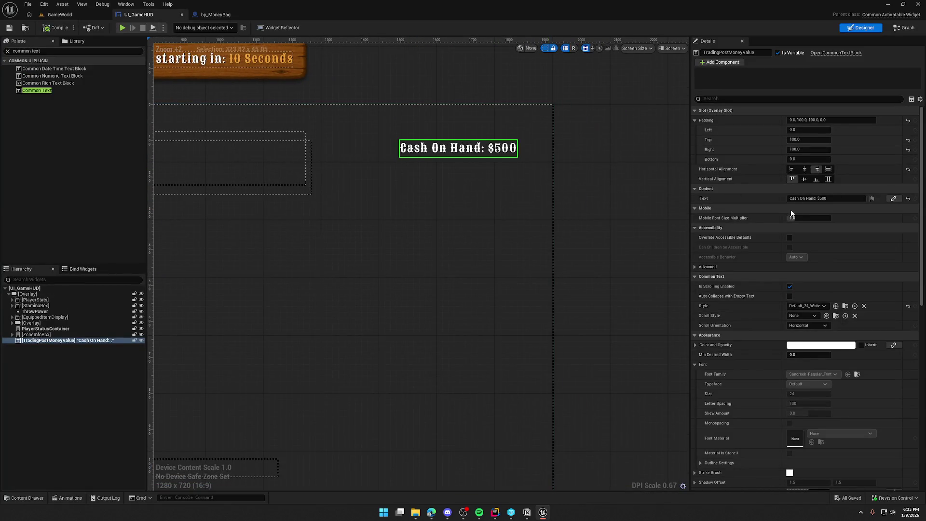
left_click_drag(813, 199, 729, 201)
key("BackSpace")
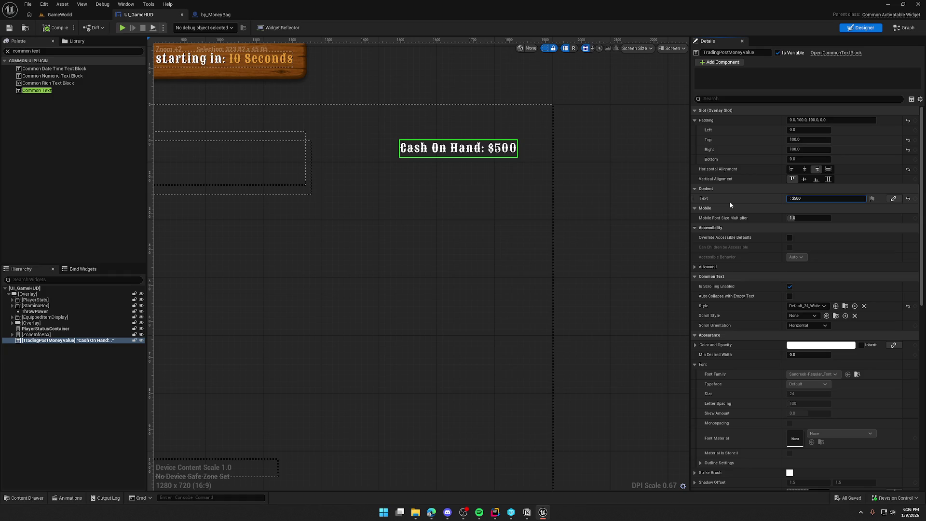
type("Trading P")
type("ost Balance")
key("Return")
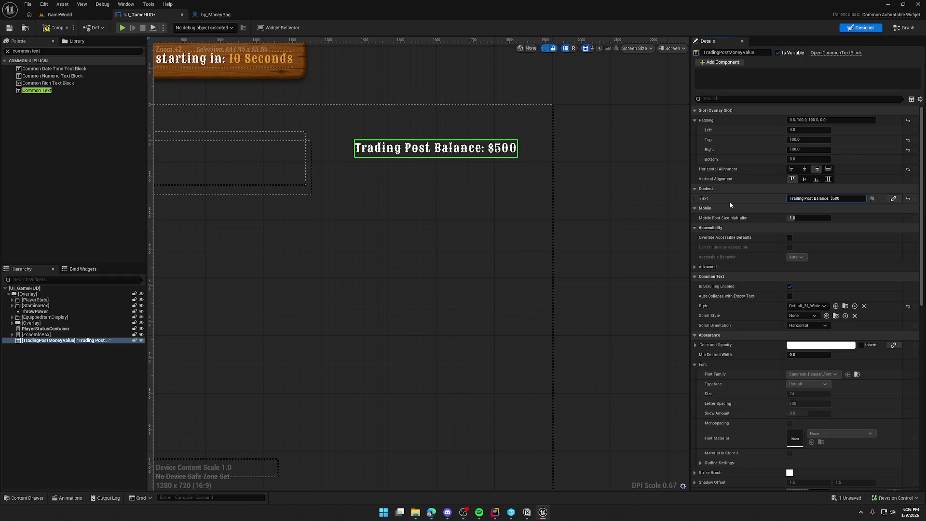
- Trim the label text to 'Cash: $500' and compile the HUD widget
key("Delete")
key("Delete")
key("Delete")
key("Delete")
key("Delete")
key("Delete")
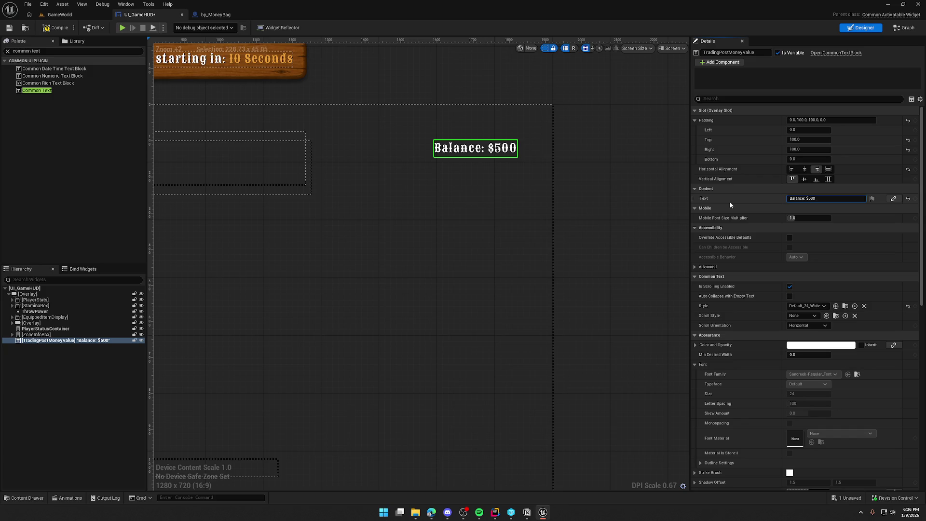
key("Delete")
key("Delete")
key("Delete")
type("Cash")
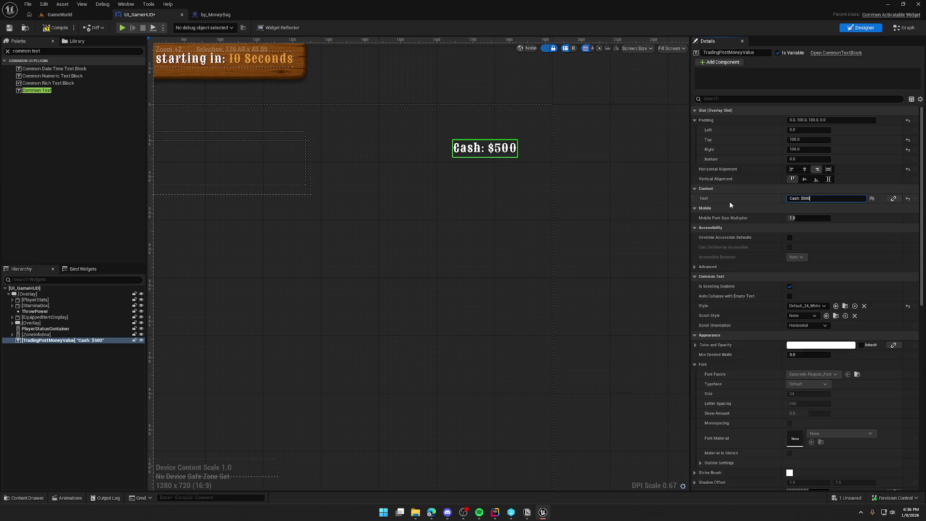
left_click(50, 29)
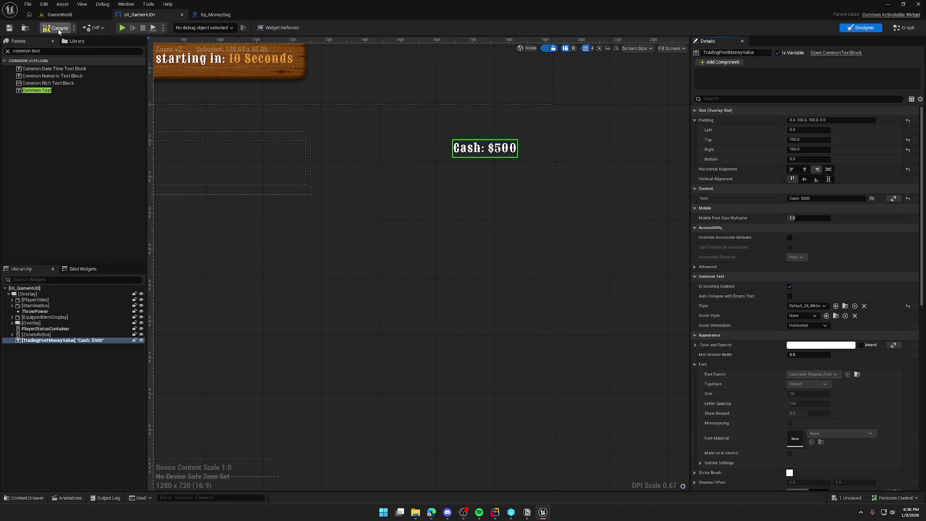
left_click(60, 15)
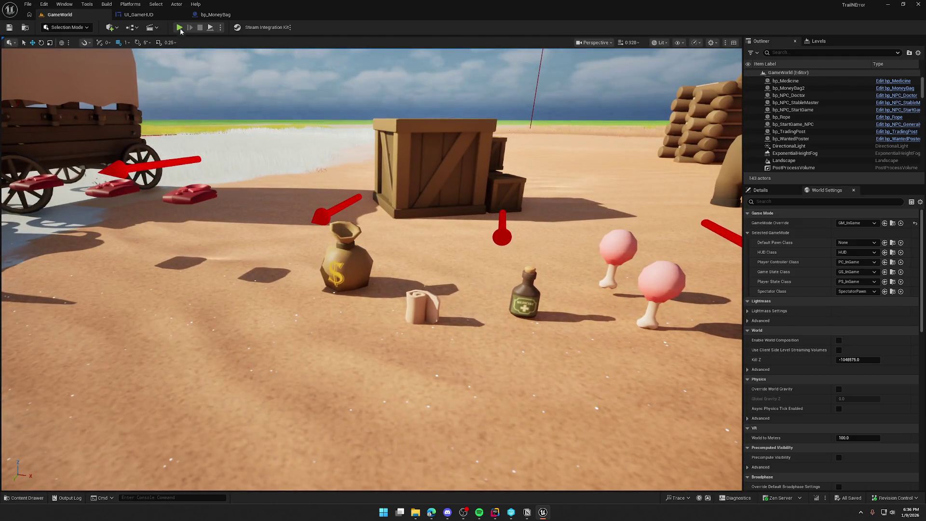
- Play test the level, check the money bag's cash twice, sprint around, then stop the session
left_click(179, 28)
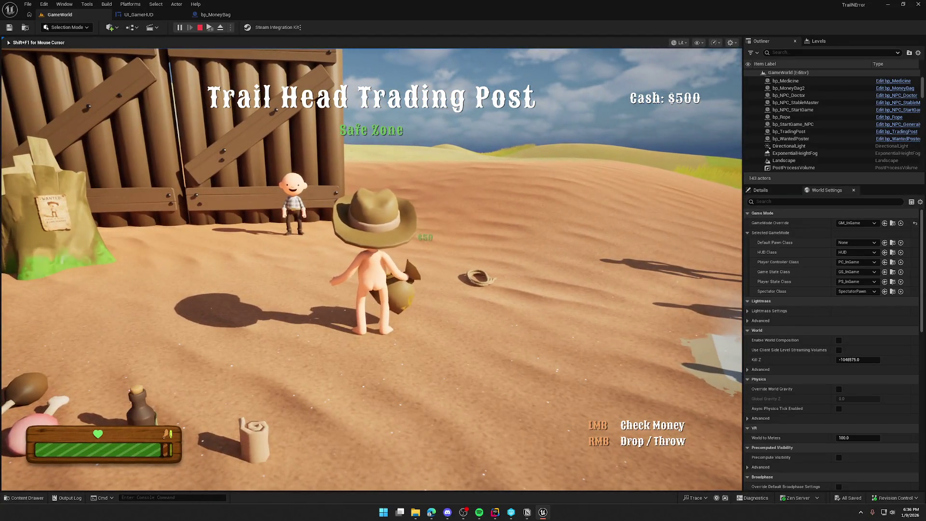
left_click(371, 269)
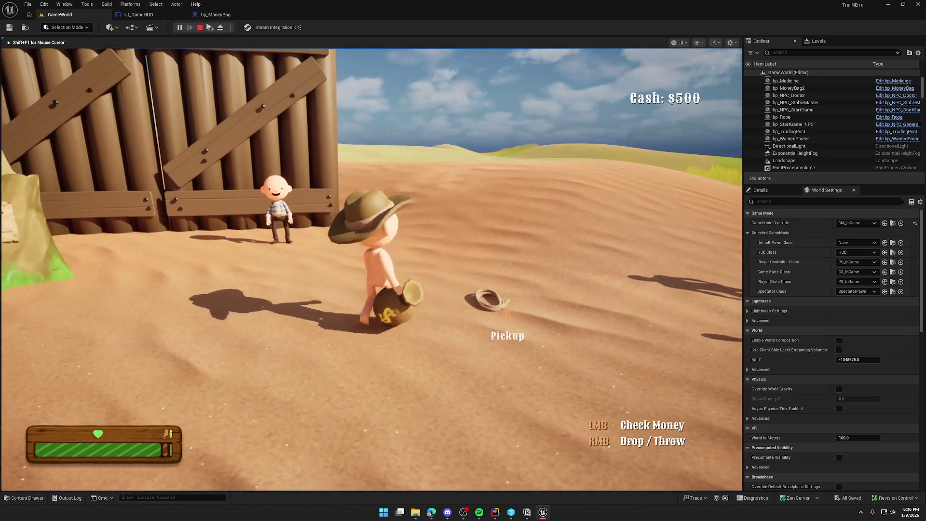
left_click(371, 269)
key("shift+w")
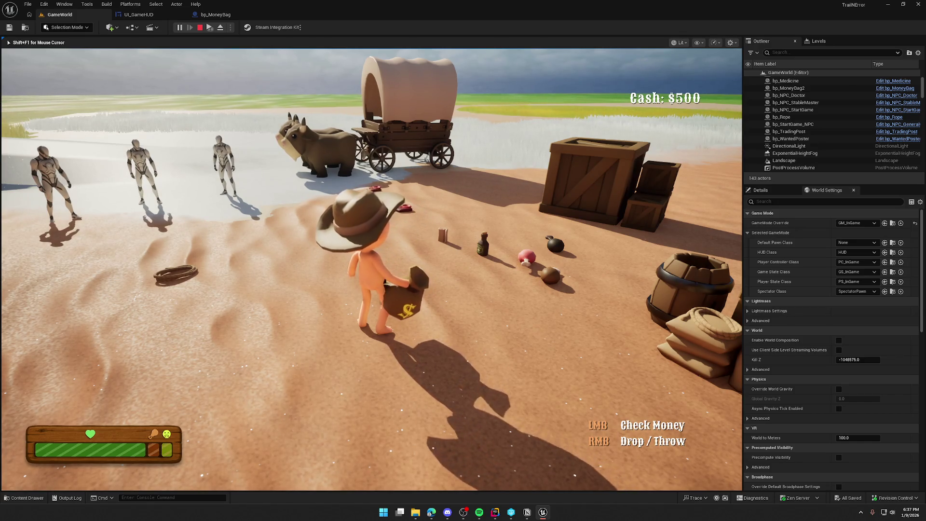
key("Escape")
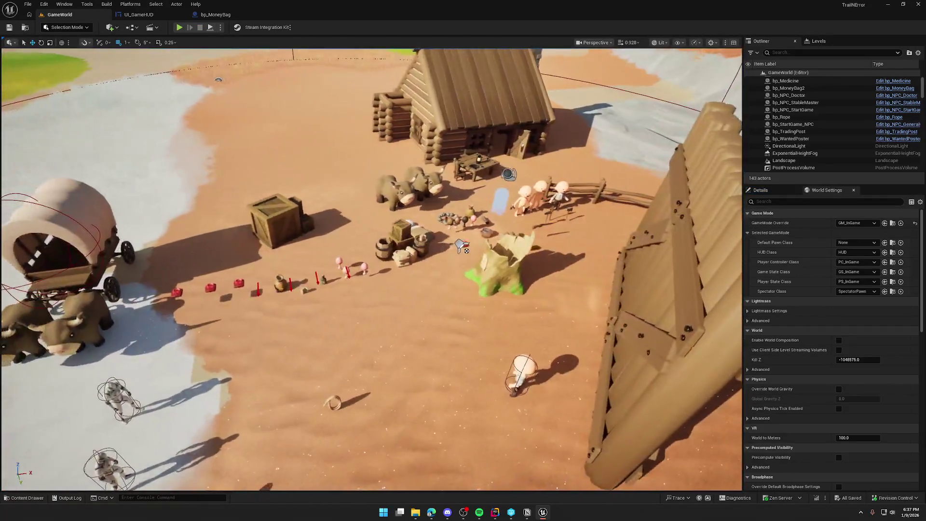
left_click_drag(462, 247, 462, 247)
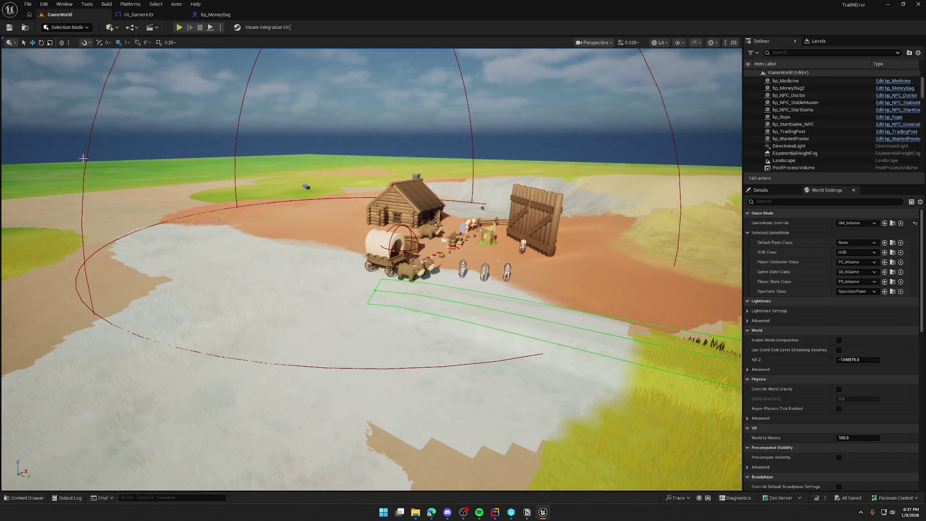
left_click_drag(318, 263, 319, 262)
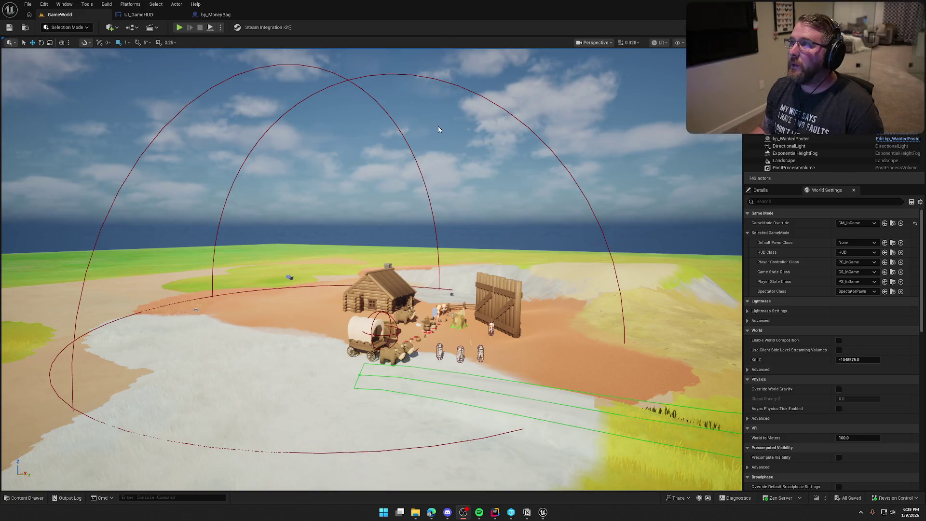
- Move the viewport across the village, then switch to the UI_GameHUD widget designer
scroll(438, 130, "down", 3)
scroll(372, 269, "up", 10)
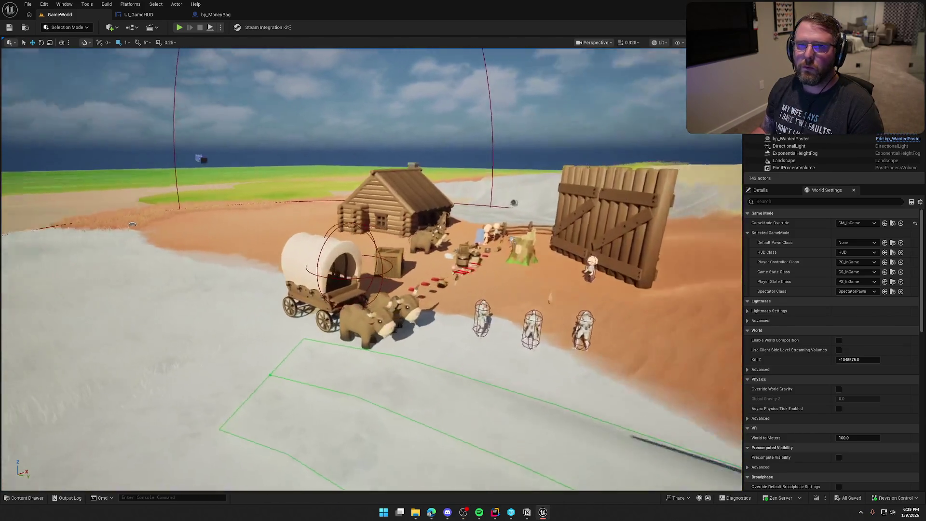
mouse_move(440, 127)
left_mouse_down()
mouse_move(465, 112)
mouse_move(440, 126)
left_mouse_up()
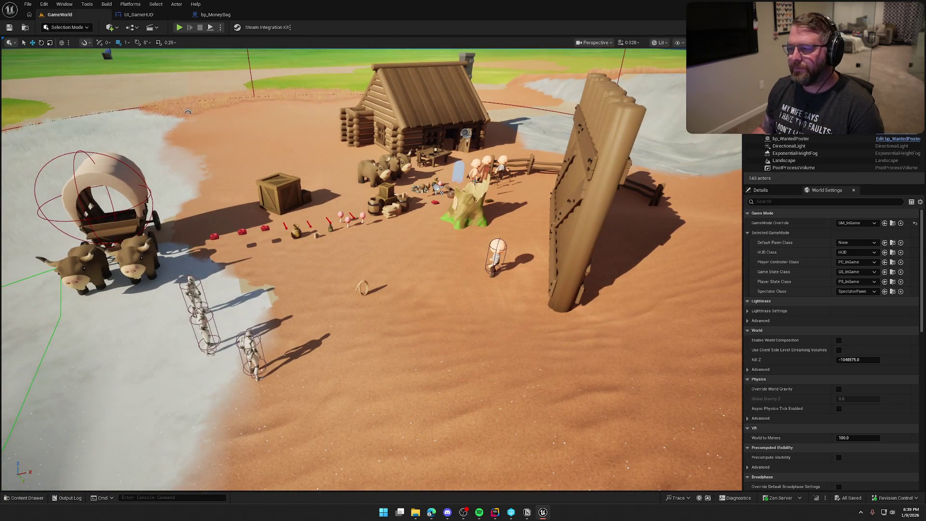
scroll(440, 192, "up", 5)
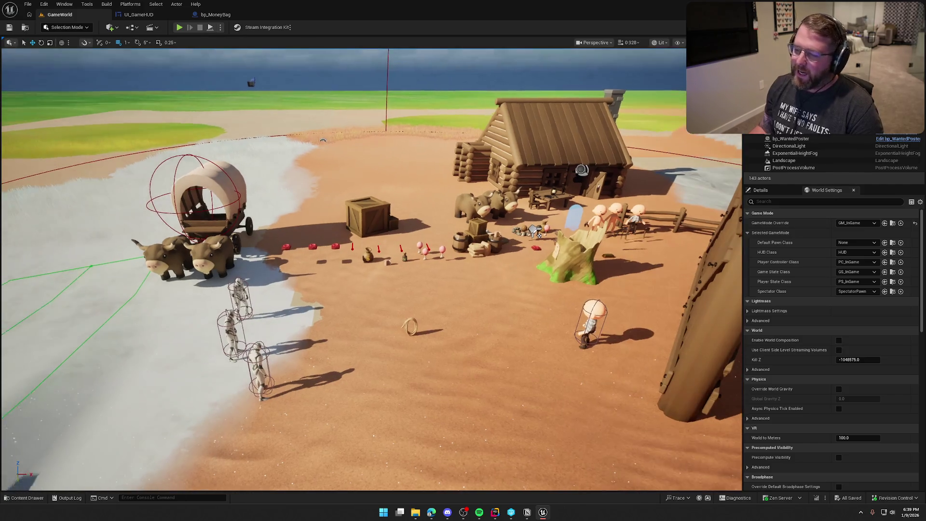
left_click_drag(466, 174, 469, 174)
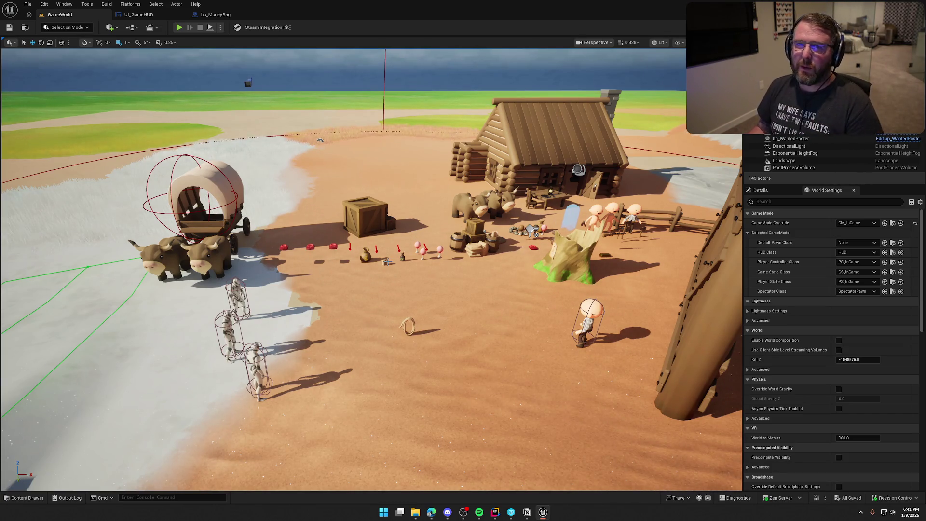
left_click(139, 15)
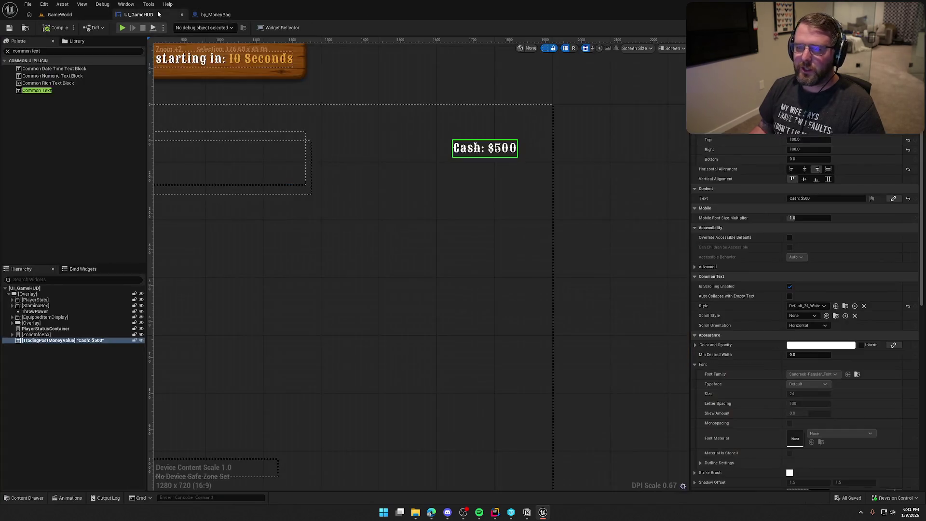
- Change the HUD label text to 'Cash Nearby: $500'
left_click(800, 198)
type("Nearby")
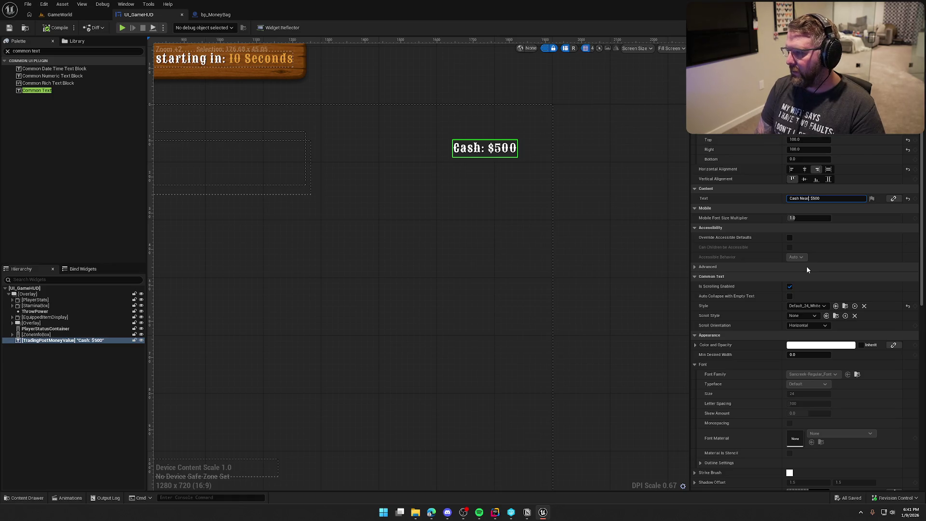
key("Return")
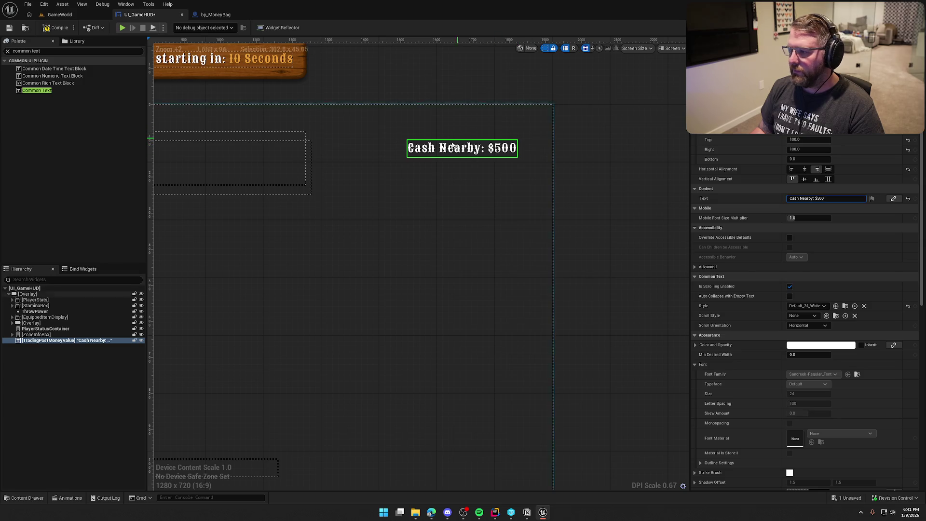
- Duplicate the Default_24_White style as Default_18_White and assign it as the label's style
left_click(806, 306)
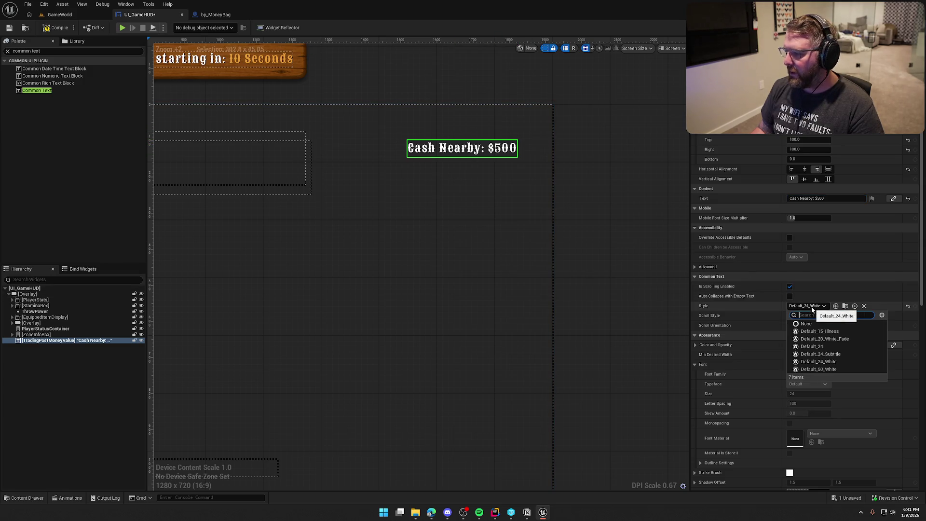
left_click(845, 306)
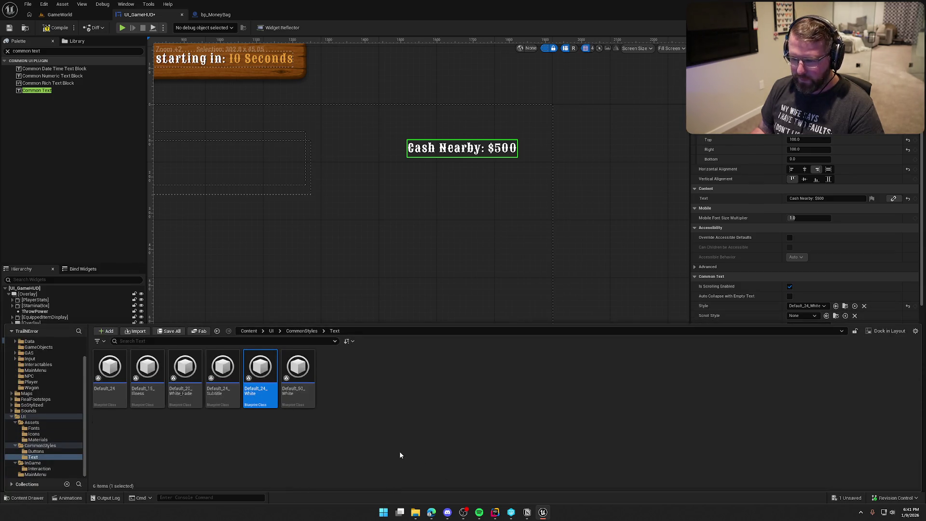
key("ctrl+d")
key("BackSpace")
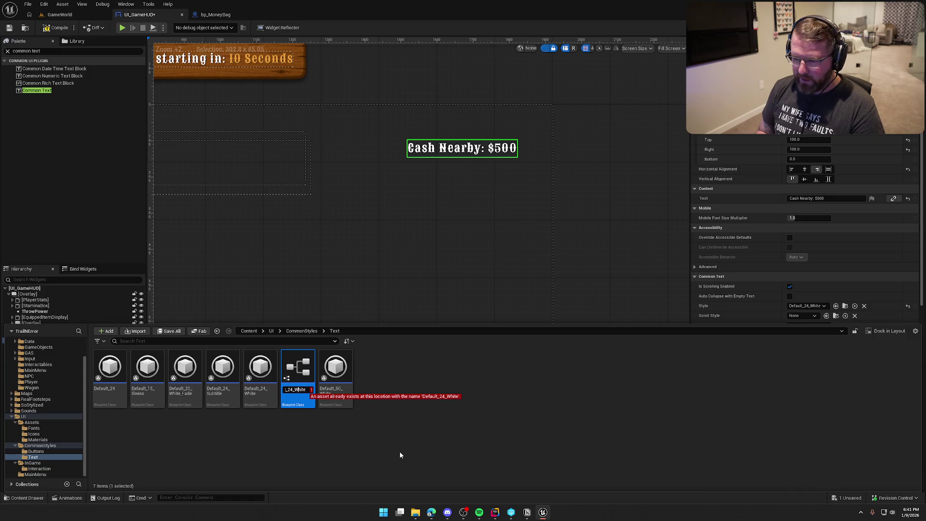
key("BackSpace")
key("BackSpace")
type("18")
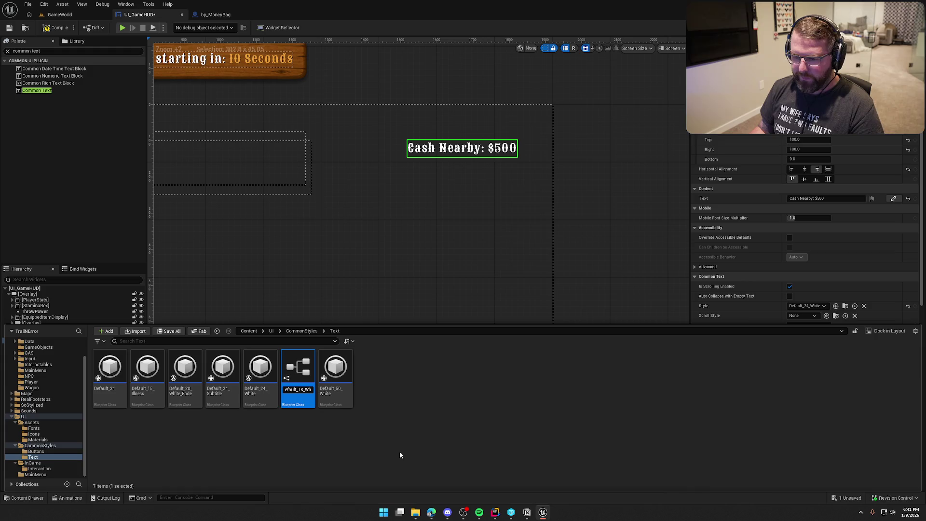
key("Return")
left_click_drag(187, 369, 810, 306)
key("ctrl+space")
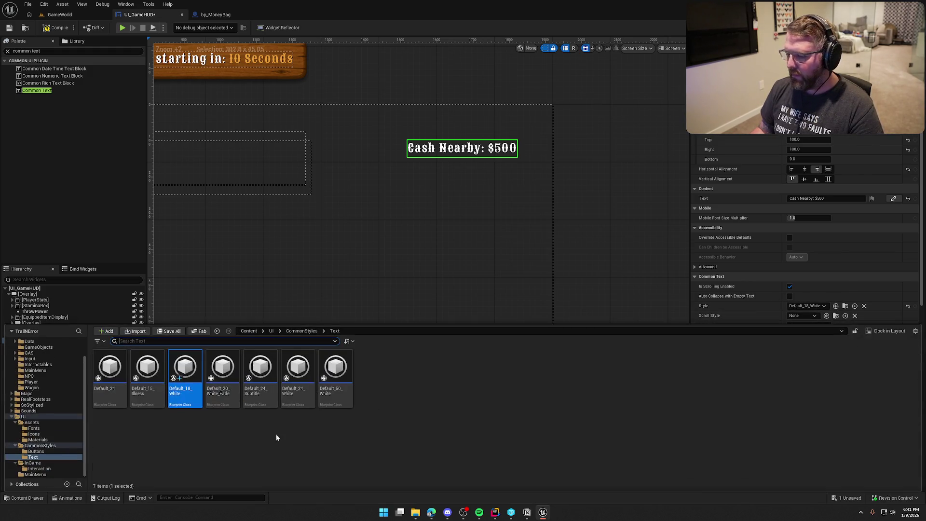
double_click(179, 368)
- Set Default_18_White's font size to 18, then compile, save, and close the style editor
left_click(366, 176)
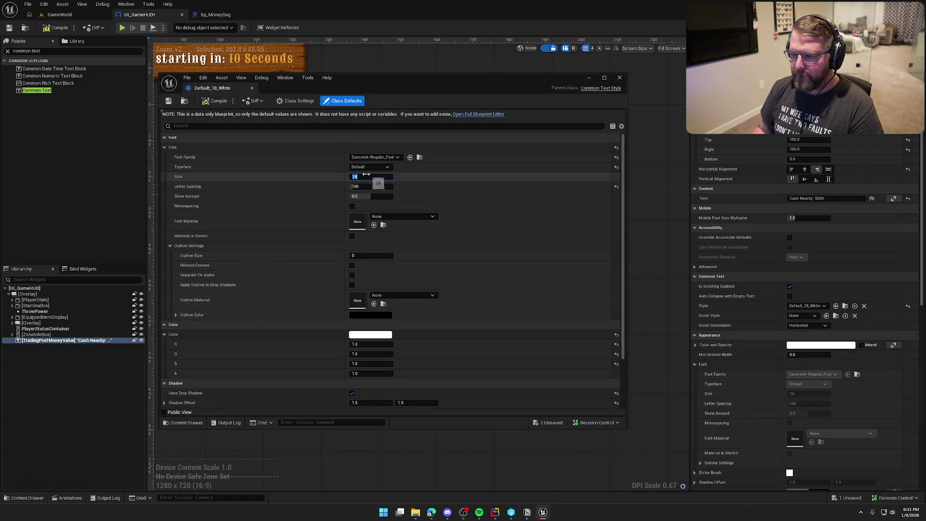
left_click(202, 107)
left_click(169, 104)
left_click(251, 88)
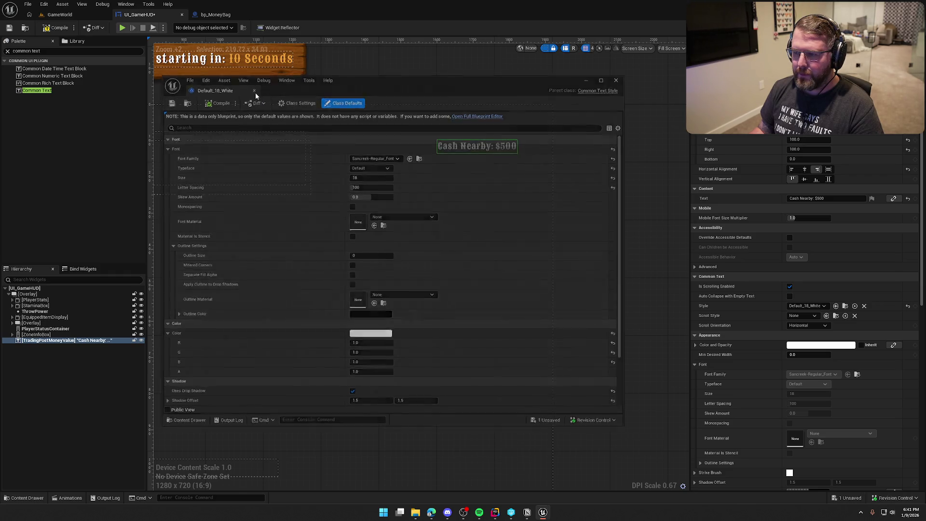
left_click(498, 218)
left_click(347, 82)
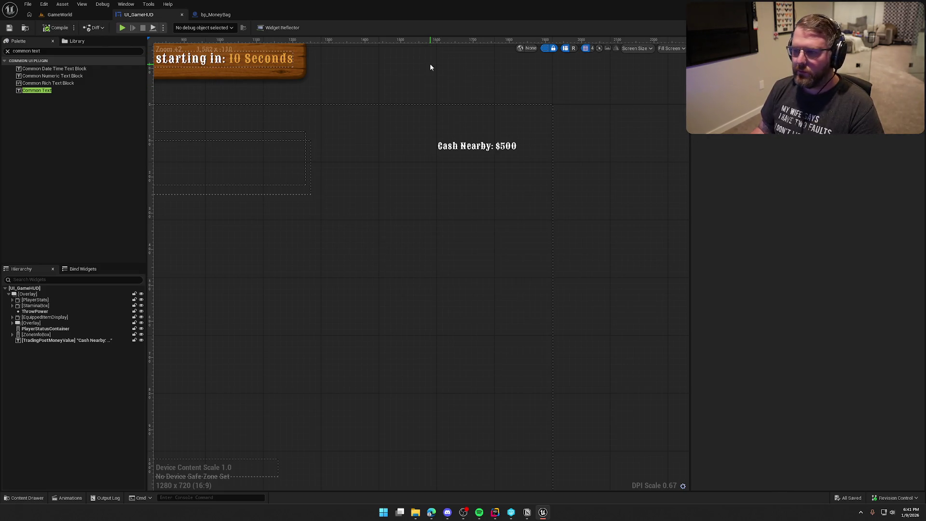
scroll(530, 89, "down", 2)
left_click_drag(530, 119, 549, 125)
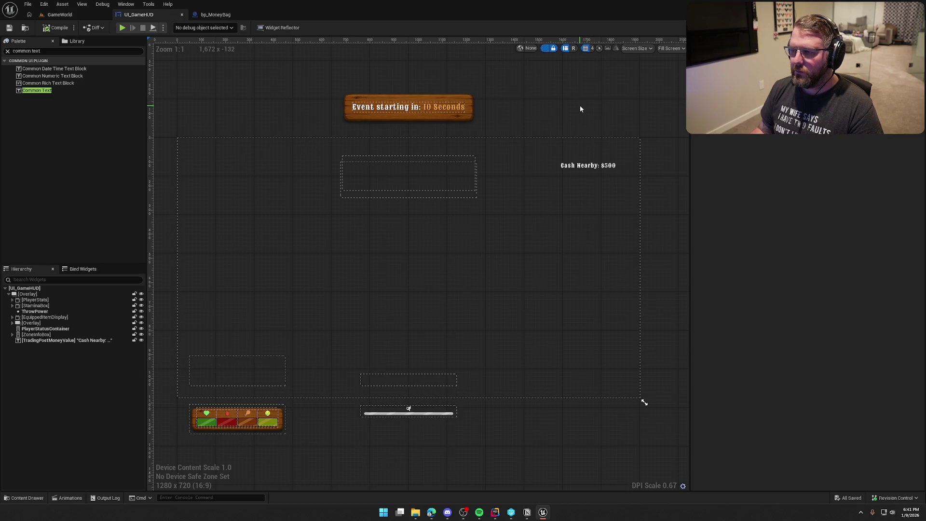
left_click(577, 166)
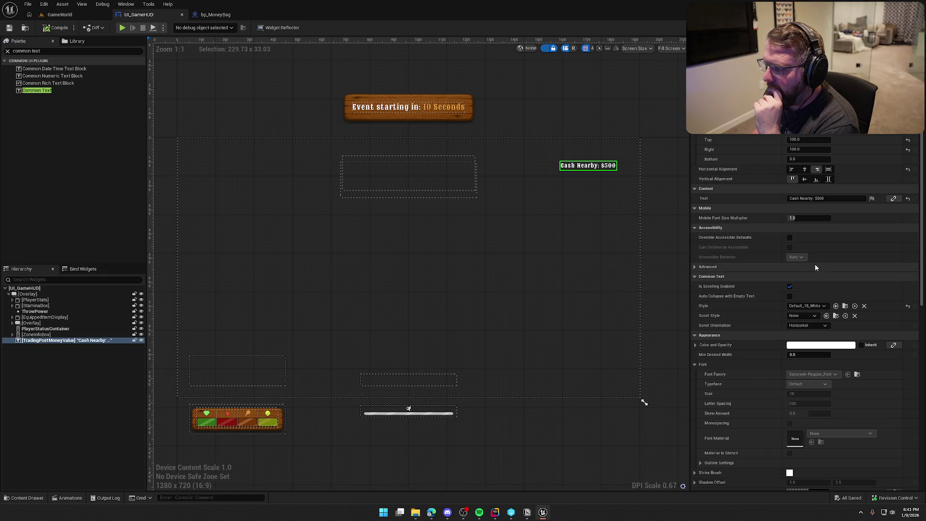
scroll(815, 269, "down", 5)
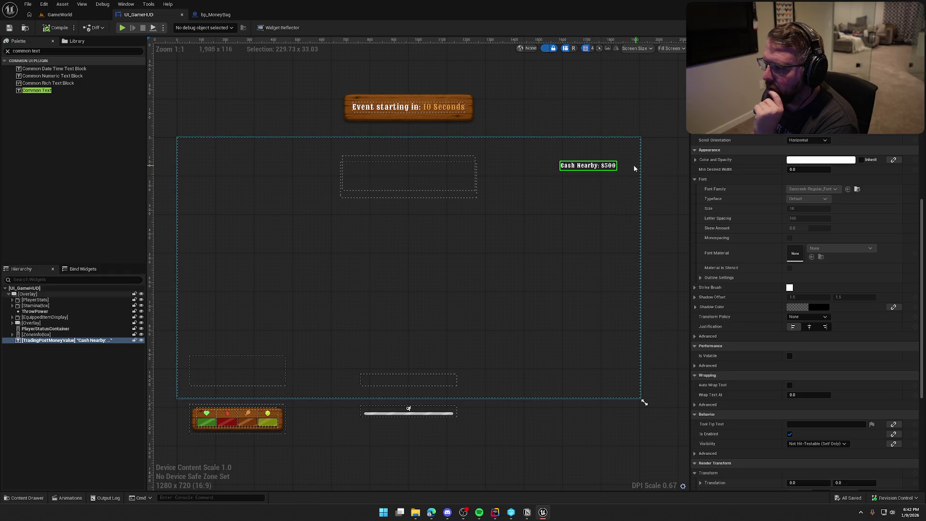
scroll(586, 241, "up", 2)
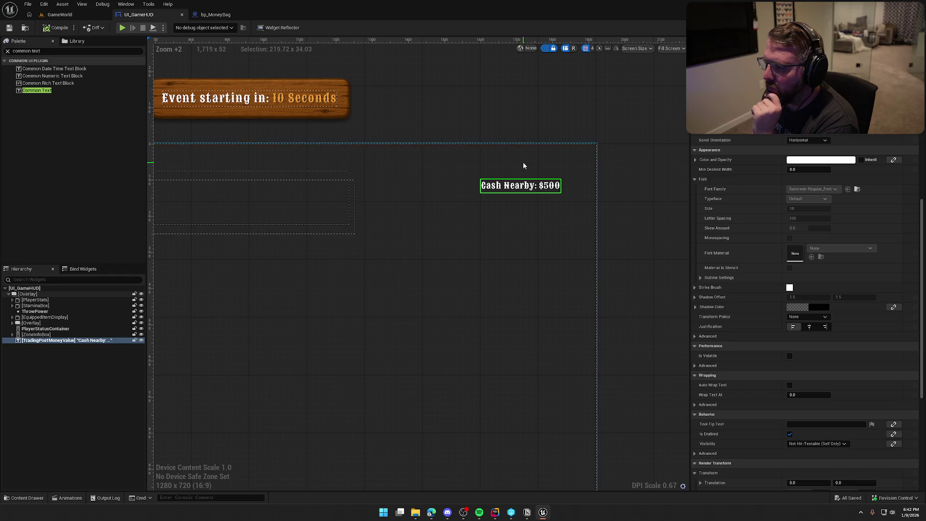
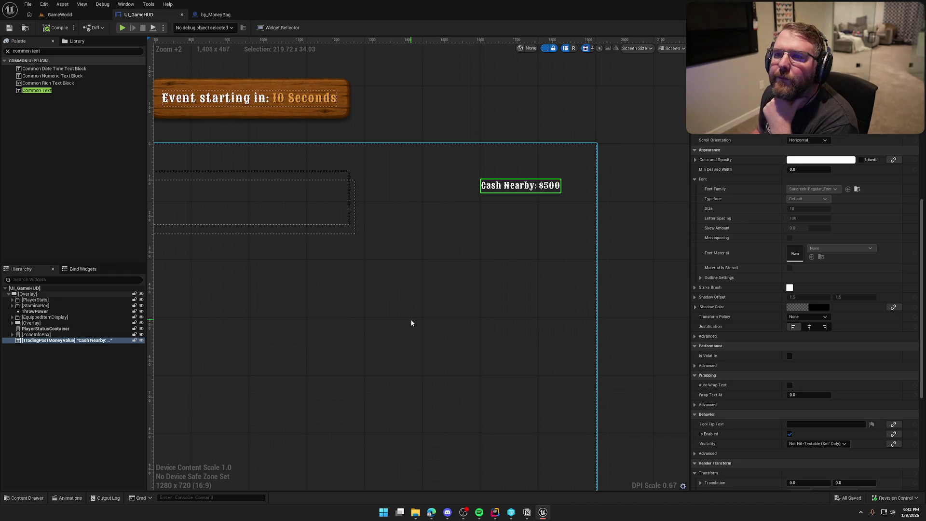
- Wrap TradingPostMoneyValue in a Horizontal Box and duplicate the text
right_click(44, 344)
mouse_move(72, 419)
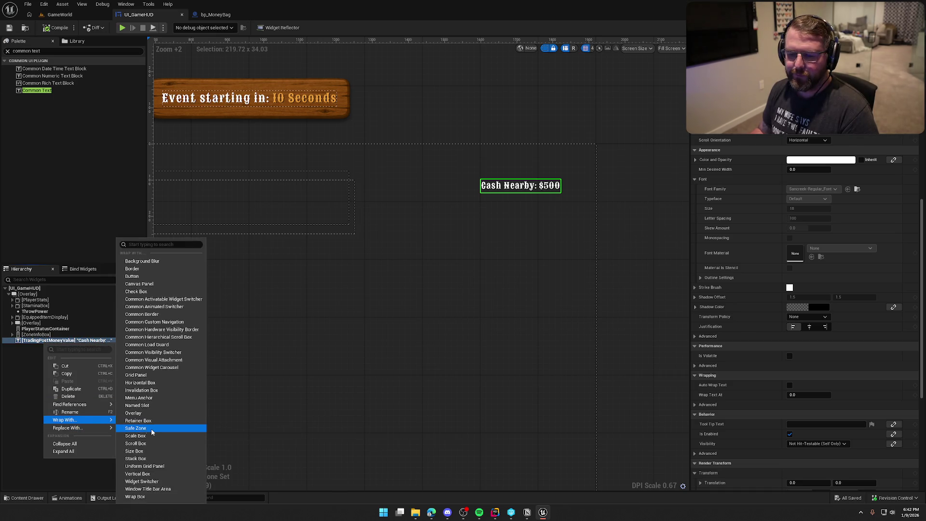
left_click(162, 384)
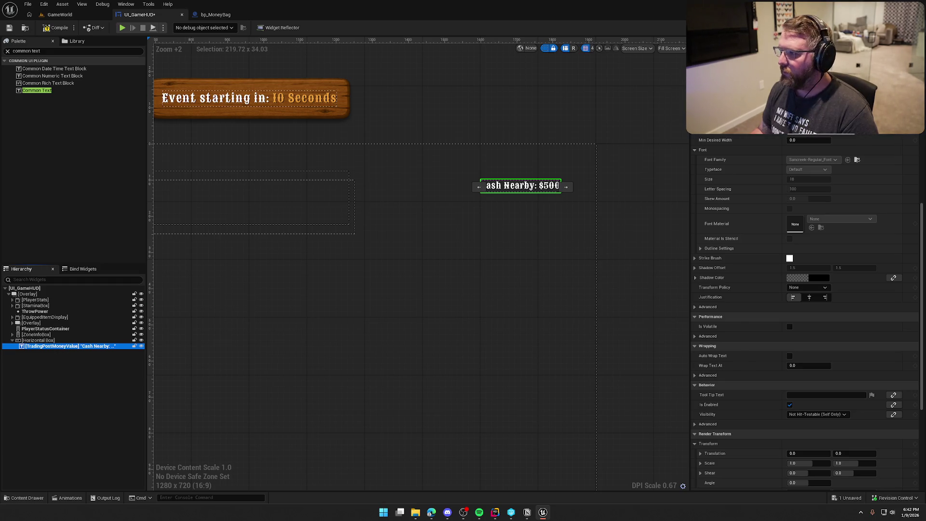
key("ctrl+d")
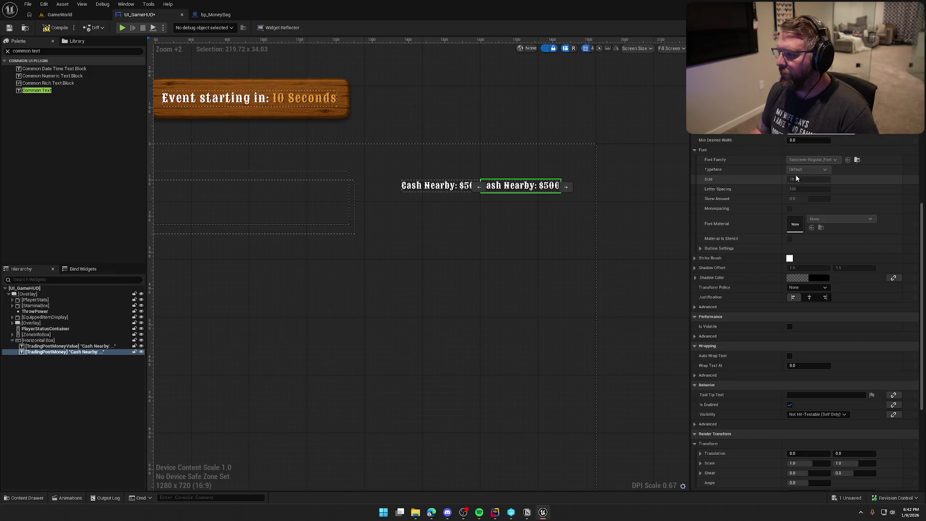
- Change the duplicate's text to 'Cash Nearby:'
scroll(823, 201, "up", 8)
left_click(831, 169)
key("BackSpace")
key("BackSpace")
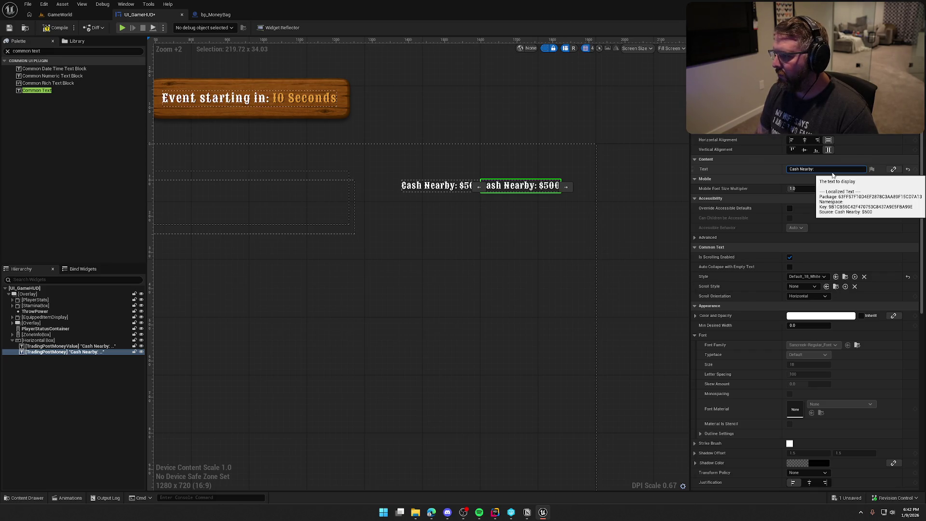
key("Return")
- Move the money value after the 'Cash Nearby:' label and set its text to '$500'
left_click(73, 346)
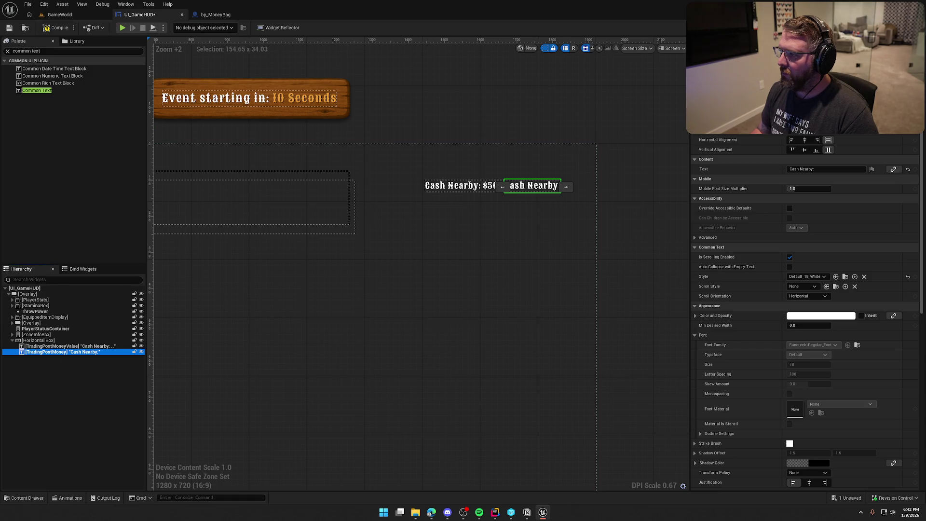
left_click(77, 346)
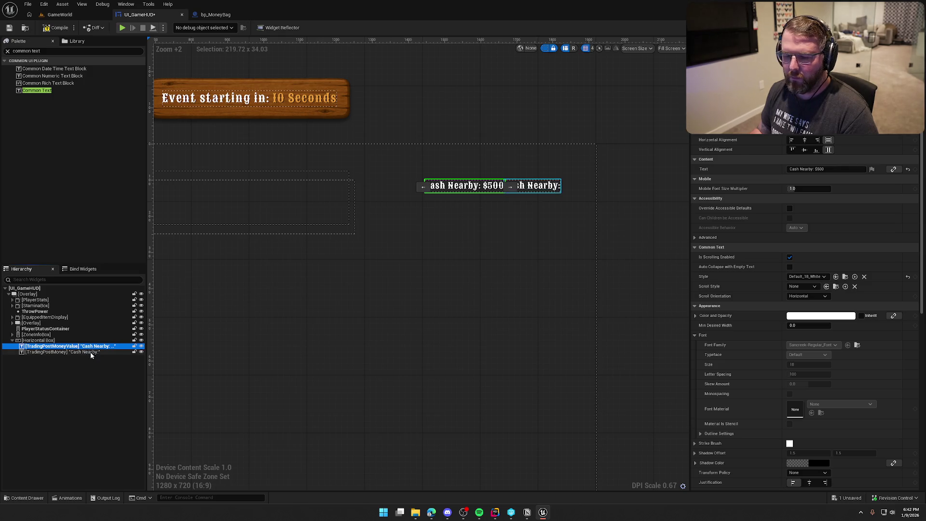
left_click(510, 187)
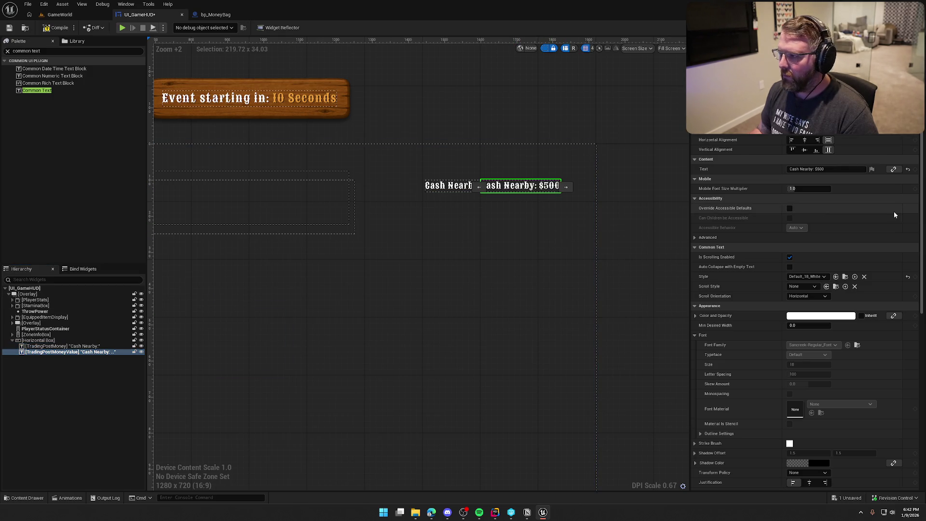
left_click_drag(815, 171, 748, 175)
key("BackSpace")
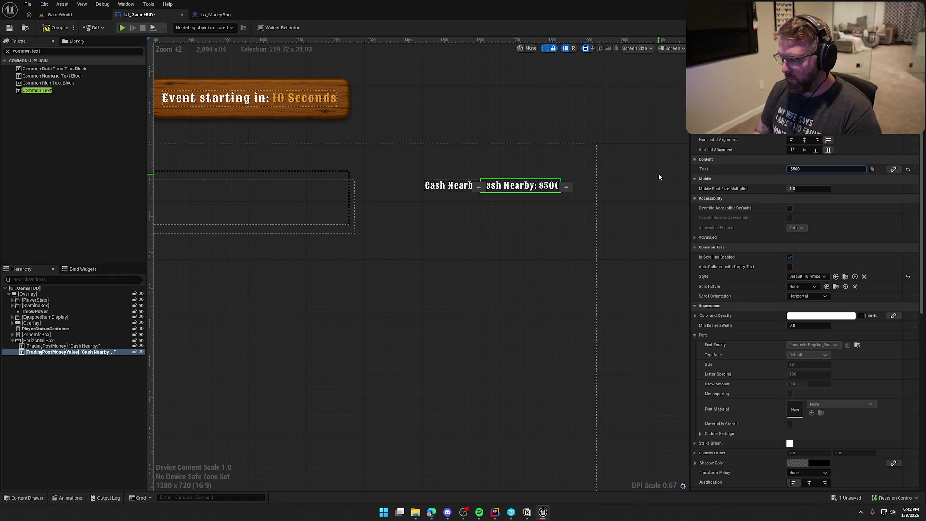
left_click(511, 150)
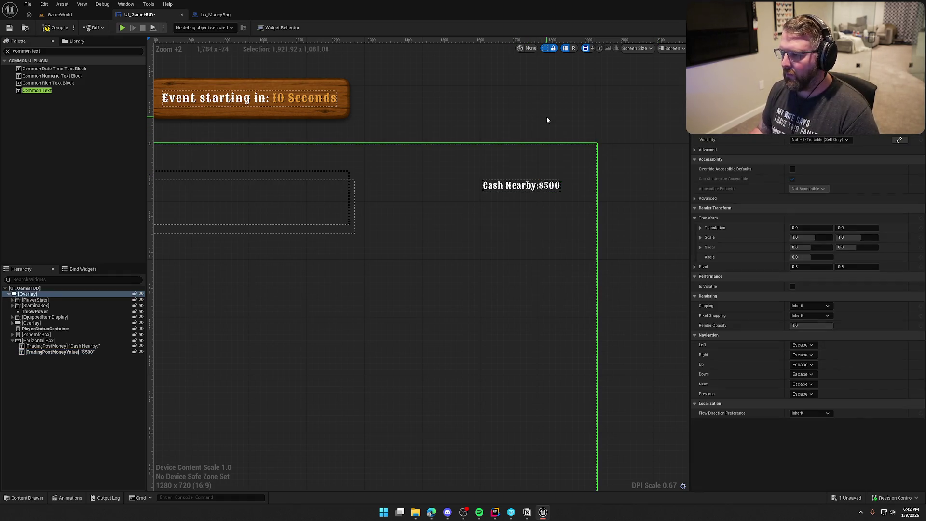
- Inspect the horizontal box, the 'Cash Nearby:' label and the $500 text in the hierarchy
scroll(534, 197, "up", 2)
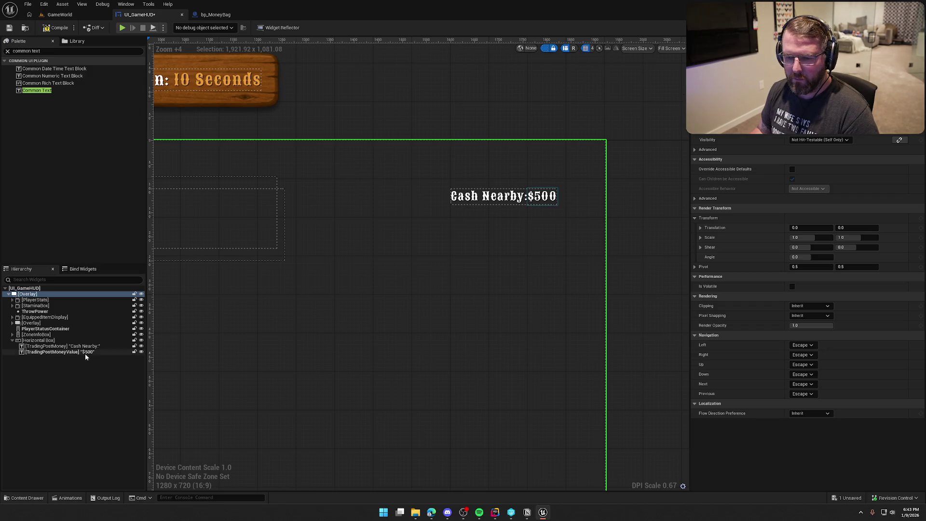
left_click(48, 340)
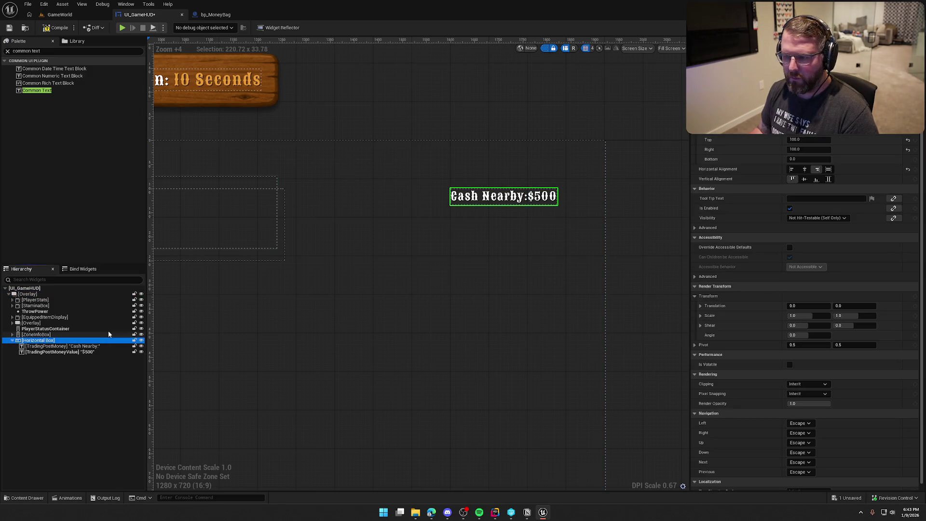
left_click(58, 346)
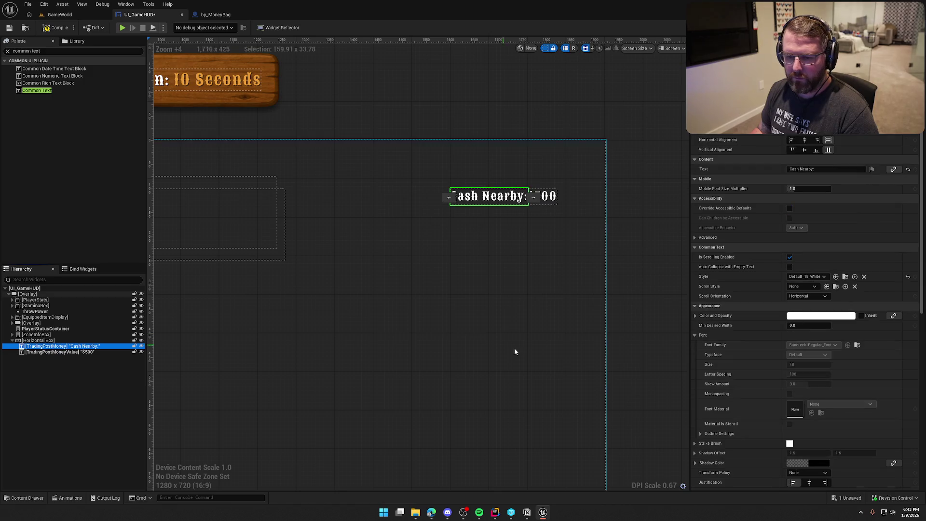
left_click(72, 351)
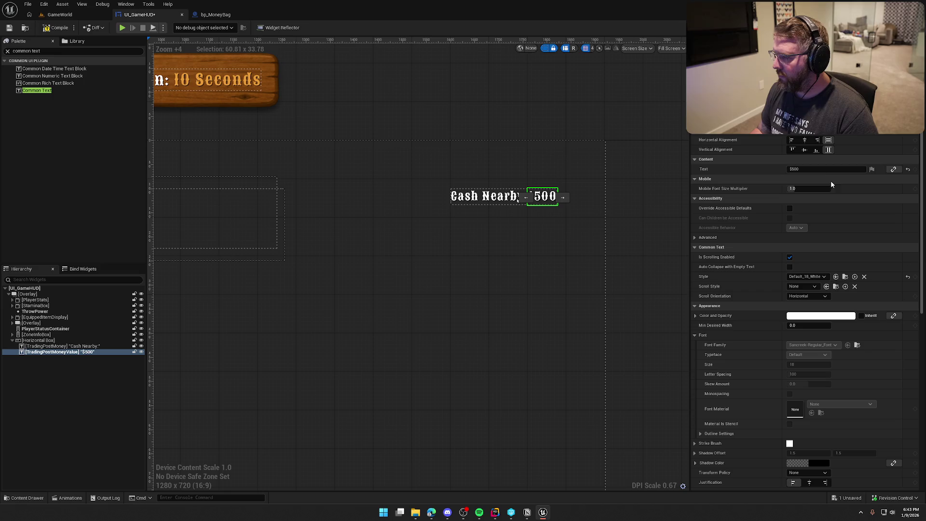
scroll(752, 142, "up", 1)
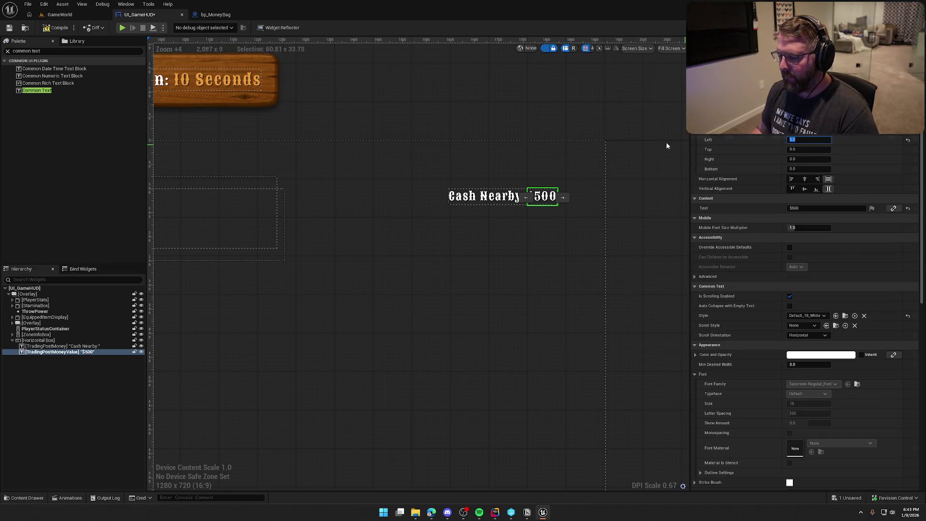
left_click(627, 130)
- Retype the end of the value so it reads $500, then select the Horizontal Box
left_click(542, 196)
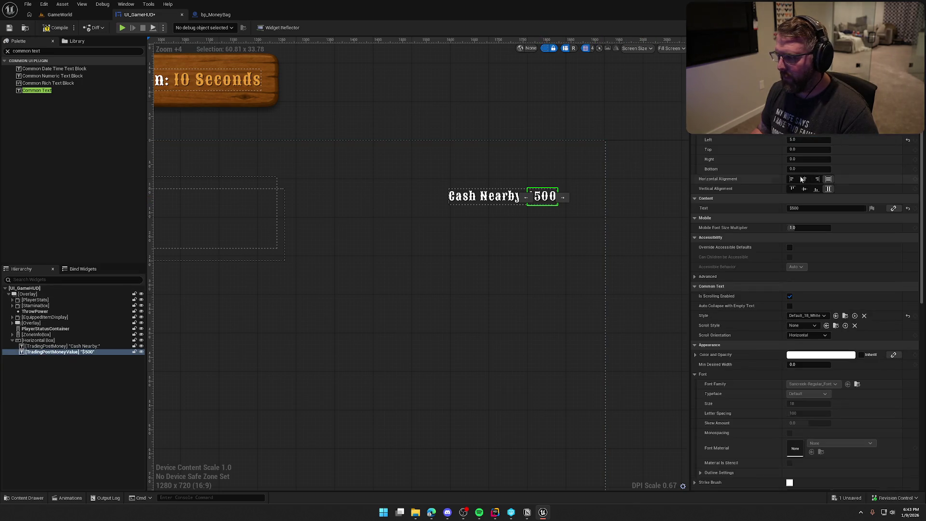
left_click(817, 208)
key("BackSpace")
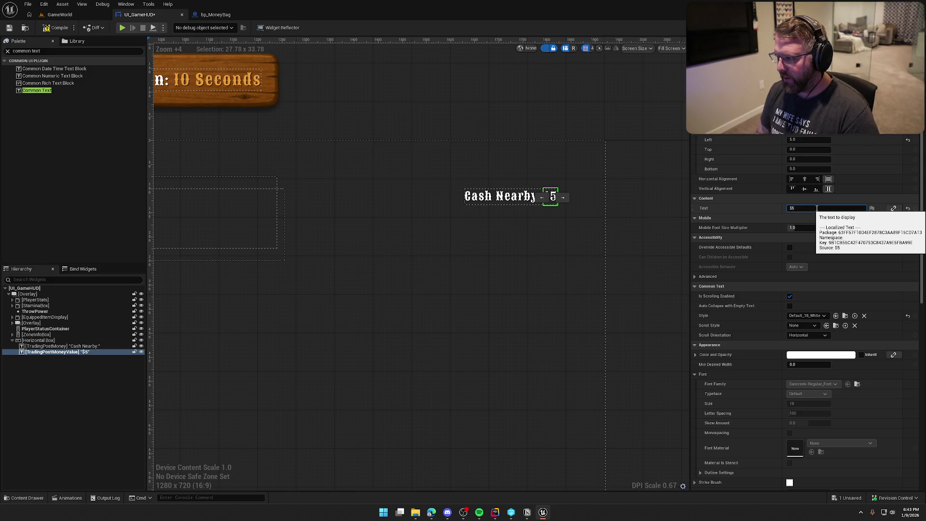
type("00")
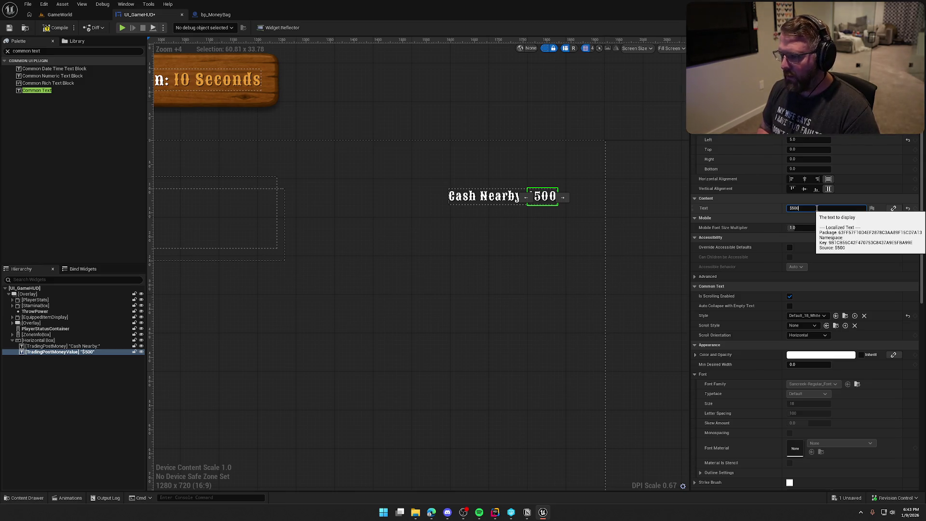
left_click(553, 121)
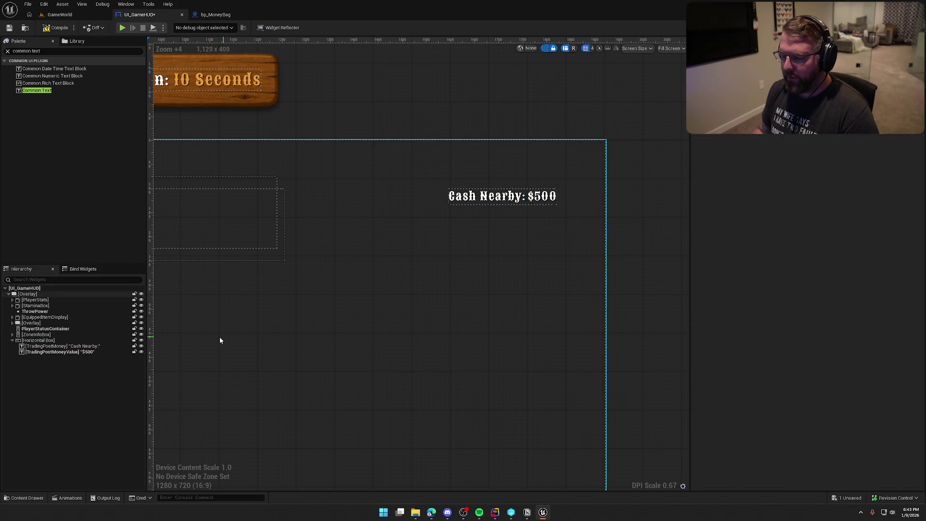
left_click(46, 340)
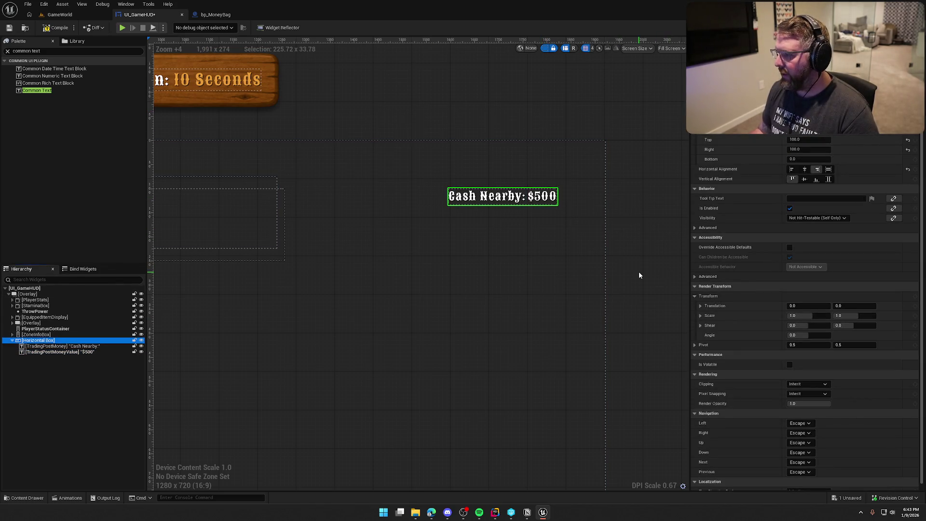
scroll(763, 332, "down", 1)
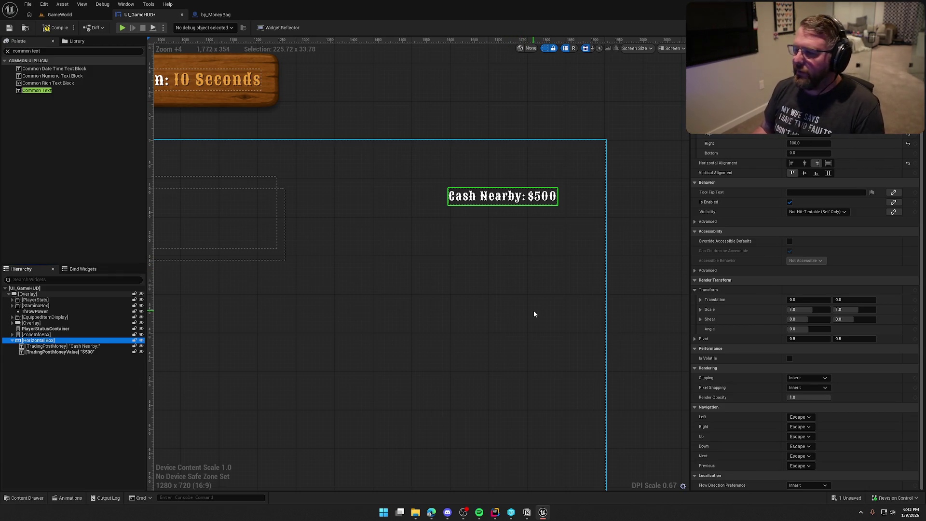
- Apply the Default_24_Subtitle text style to the $500 value
left_click(82, 352)
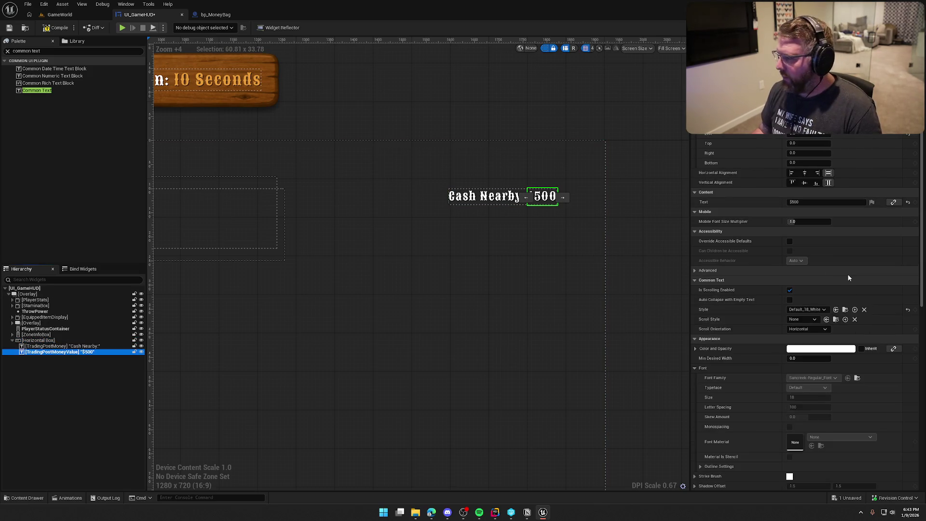
left_click(820, 309)
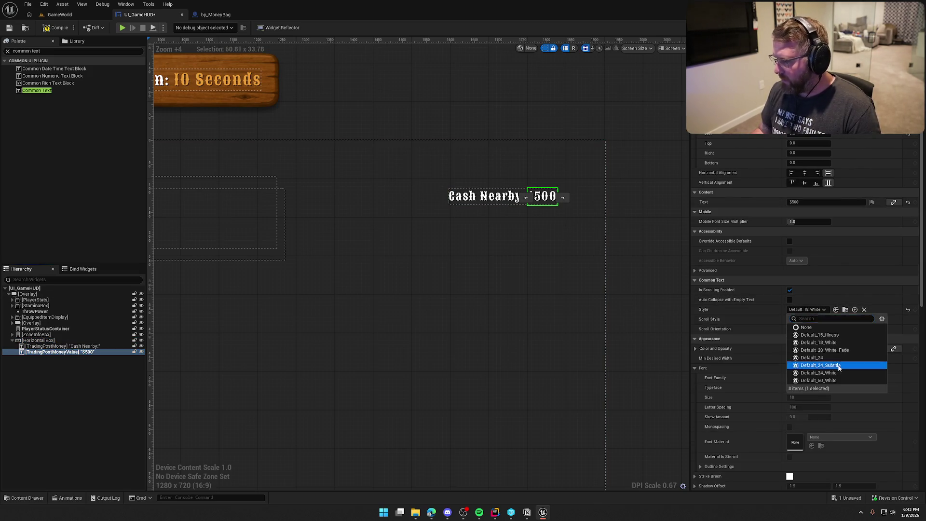
left_click(851, 367)
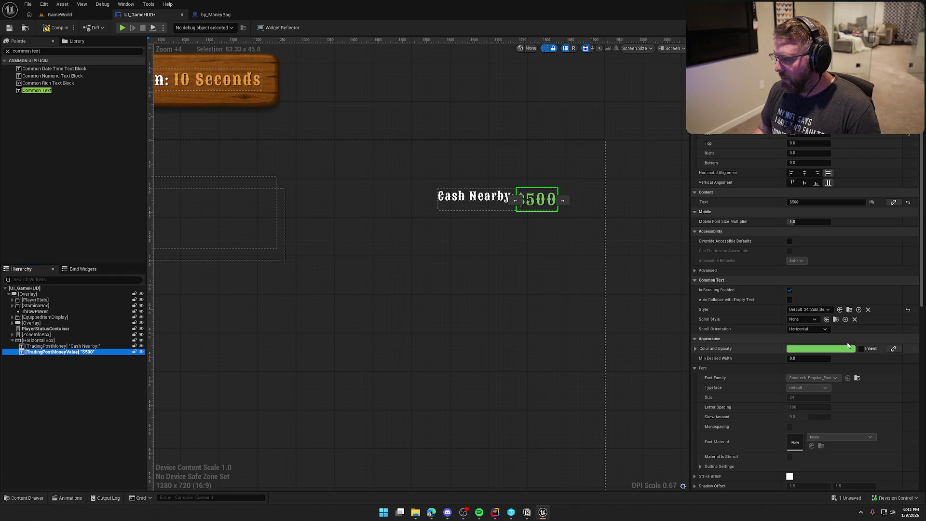
- Duplicate the Default_24_Subtitle style asset and name the copy Default_18_Subtitle
left_click(849, 310)
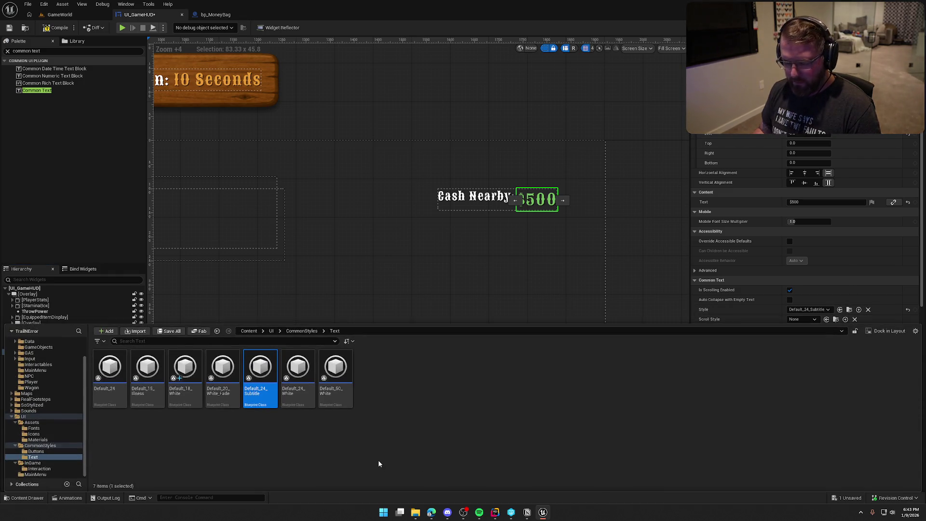
key("ctrl+d")
key("BackSpace")
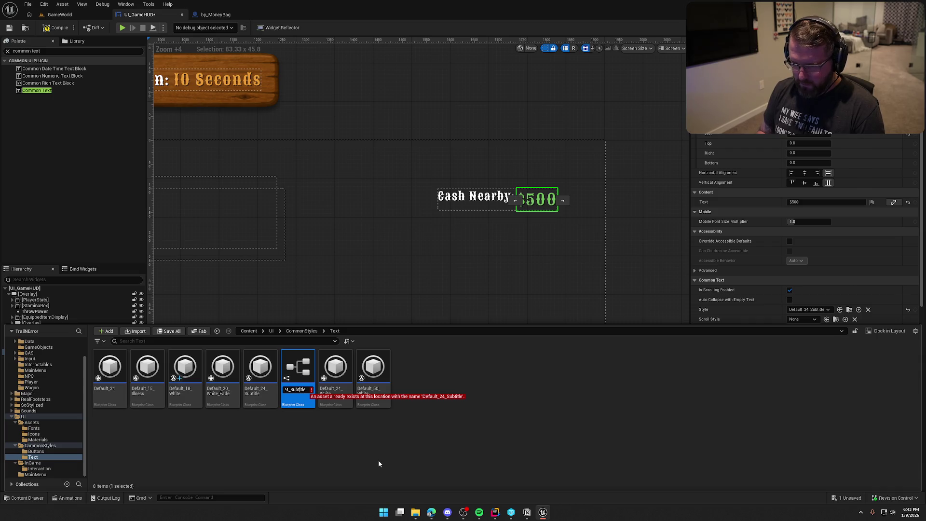
key("BackSpace")
key("BackSpace")
type("18")
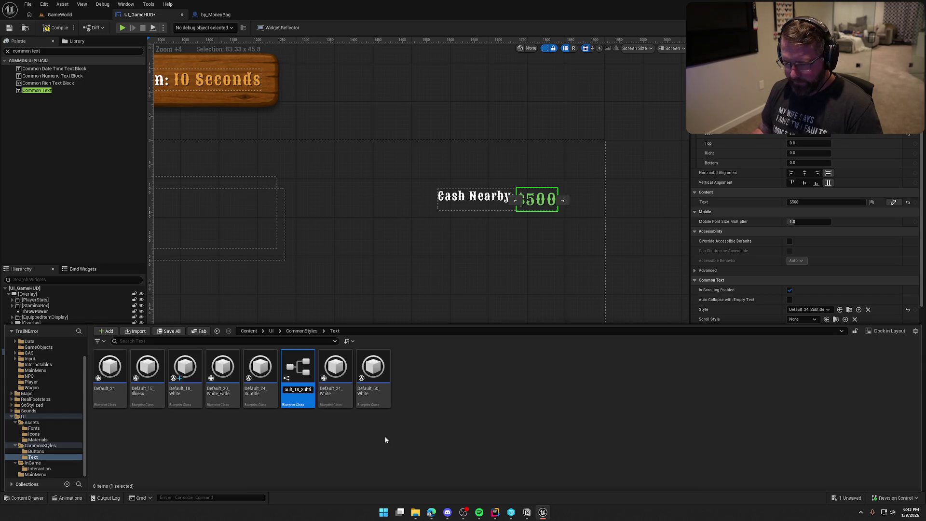
key("Return")
right_click(192, 371)
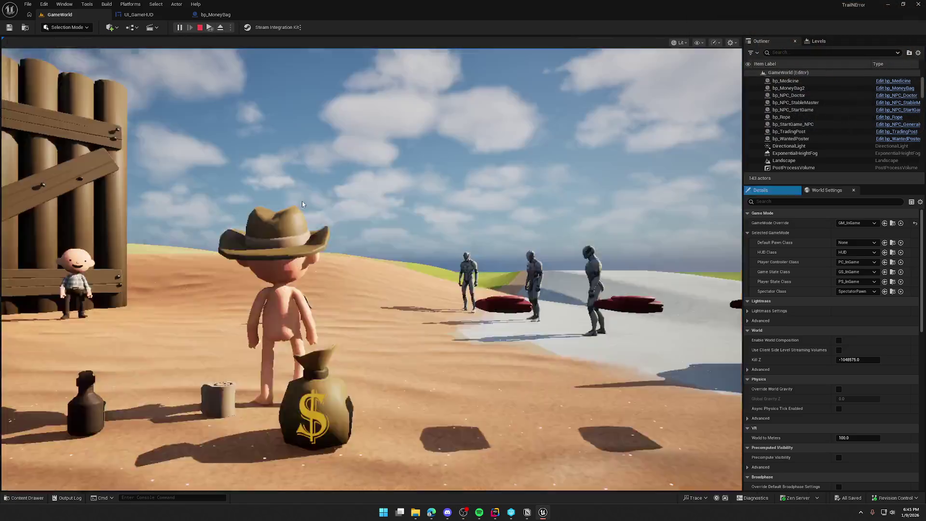
left_click(303, 204)
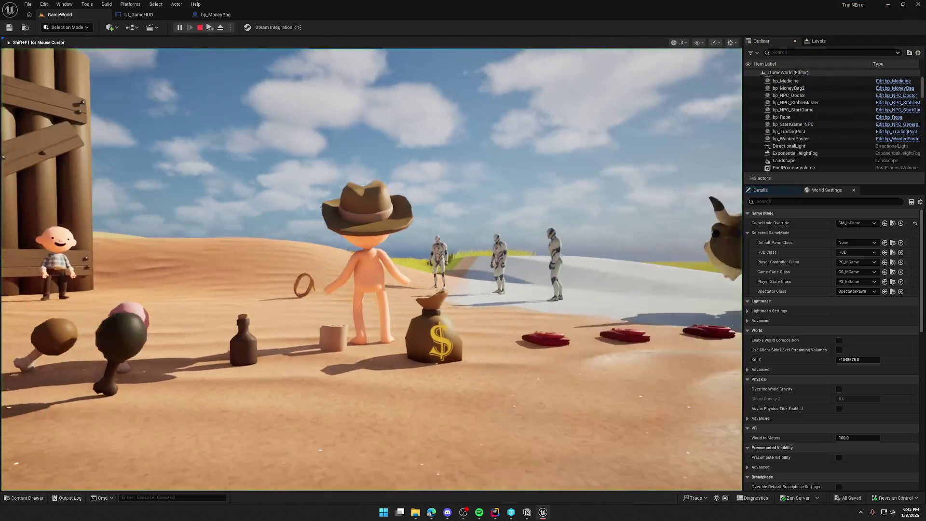
- Run the character toward the trading post in the play test
key("w")
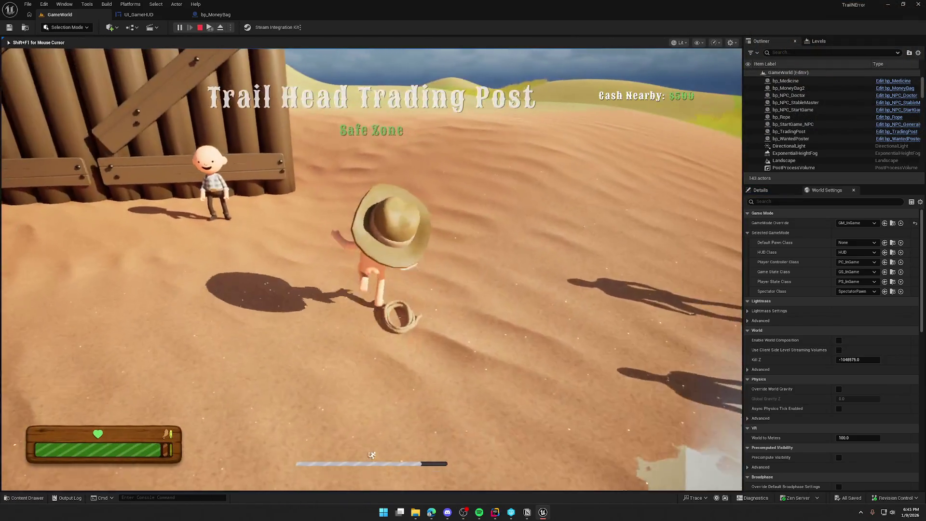
key("w")
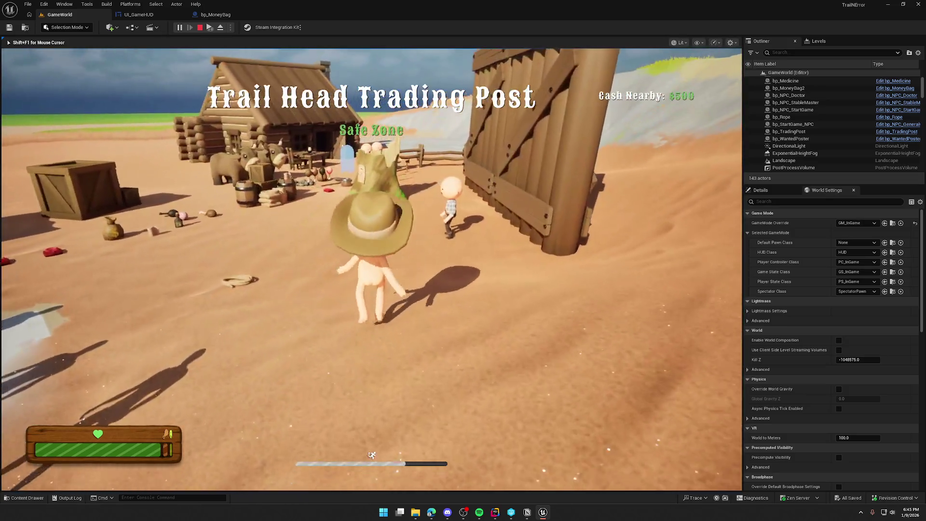
key("w")
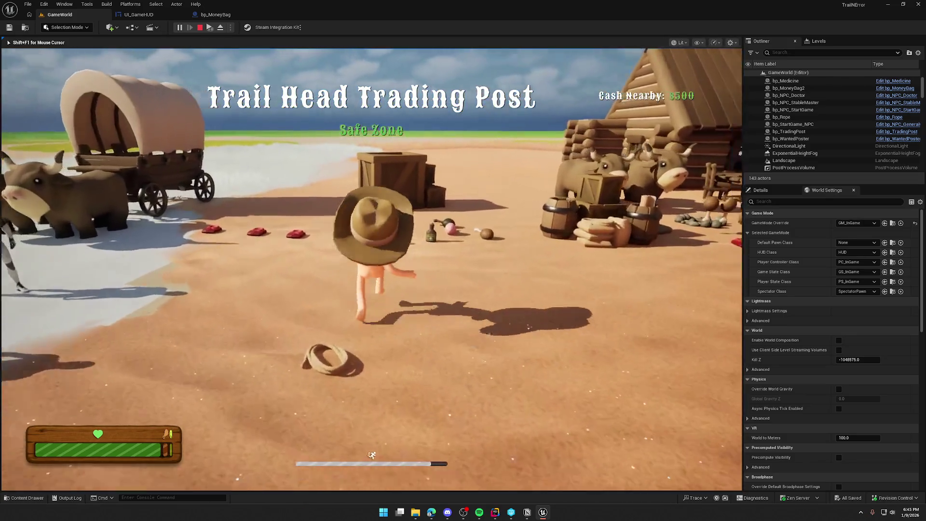
key("w")
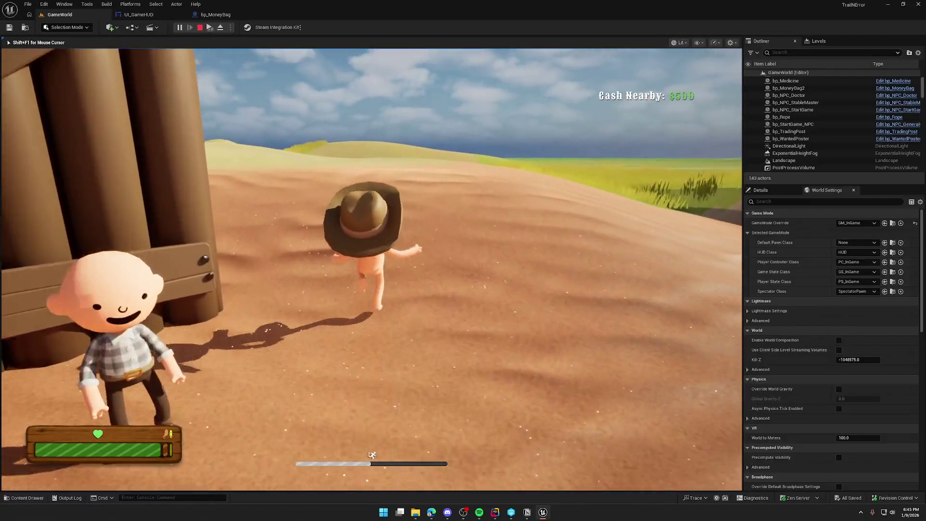
key("w")
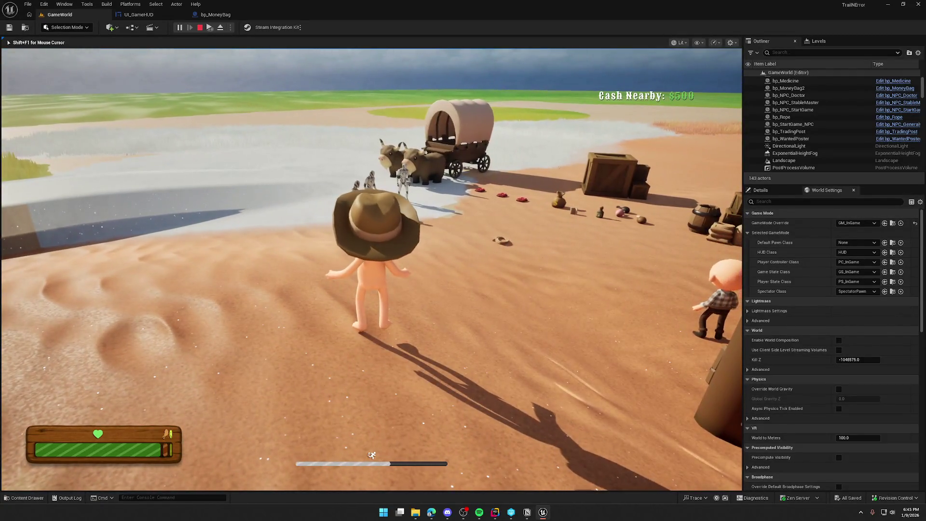
key("w")
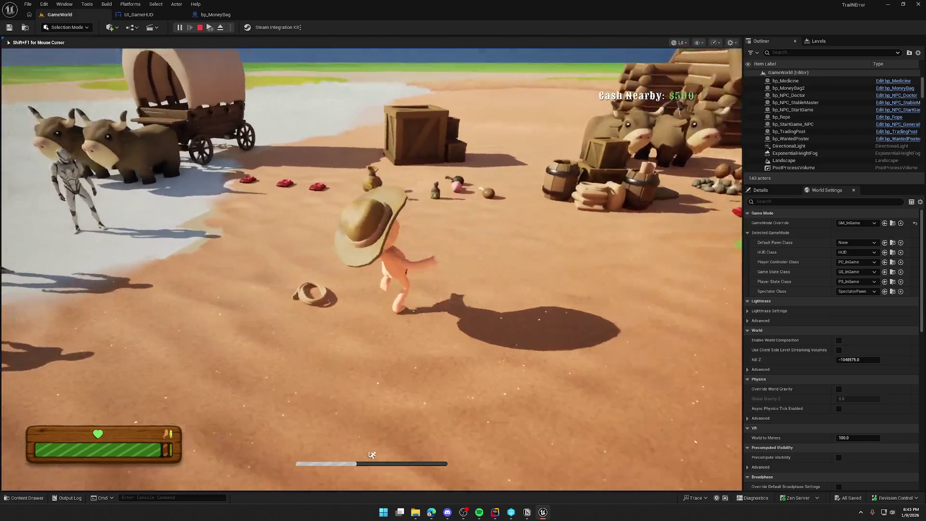
- Stop the play test and return to the UI_GameHUD widget designer
key("Escape")
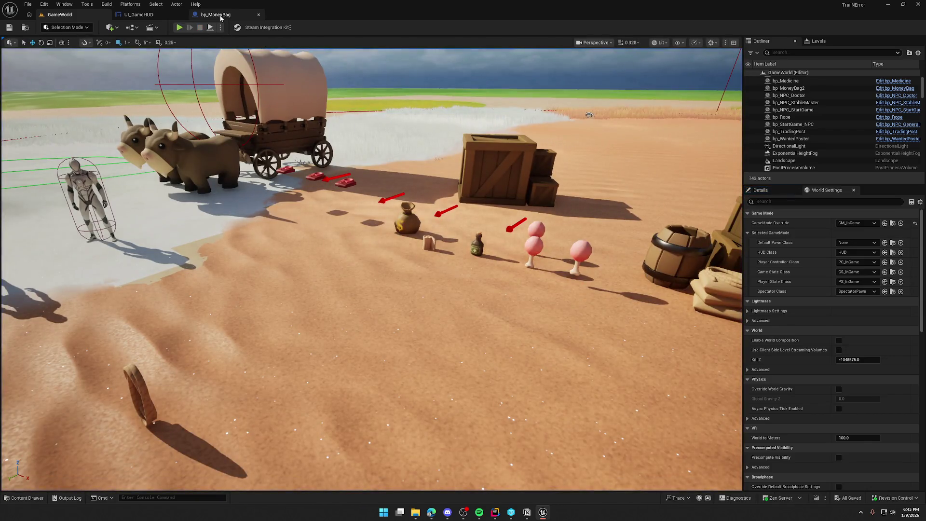
left_click(216, 14)
left_click(140, 14)
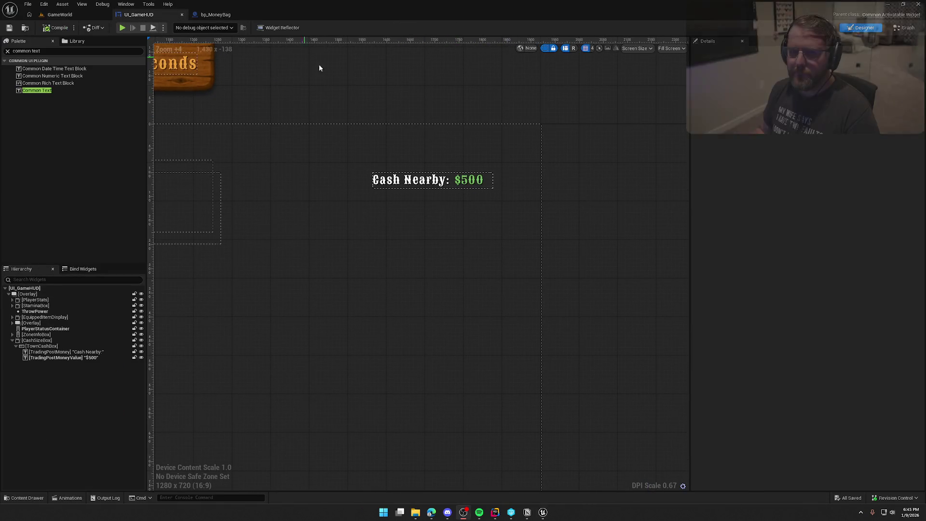
- Set the CashSizeBox render Translation X to 425
left_click(70, 340)
left_click_drag(637, 227, 623, 236)
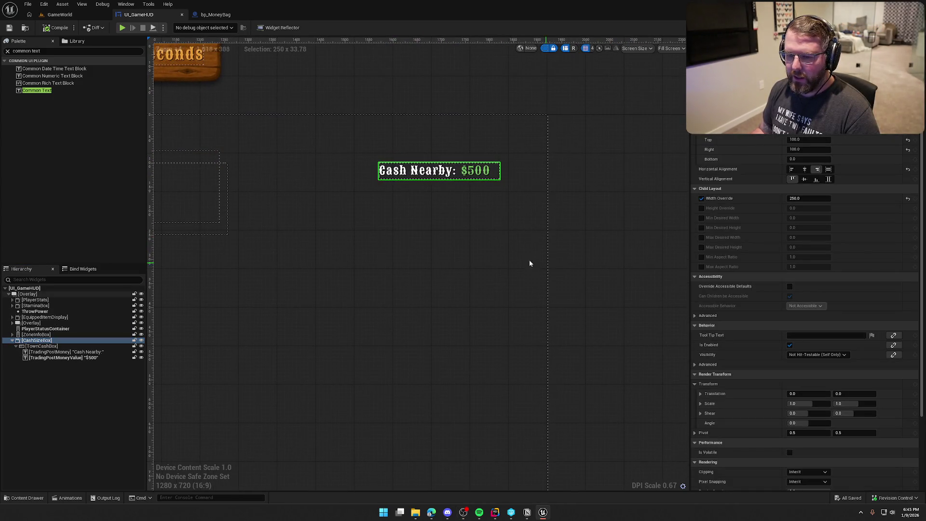
left_click(126, 4)
left_click(133, 63)
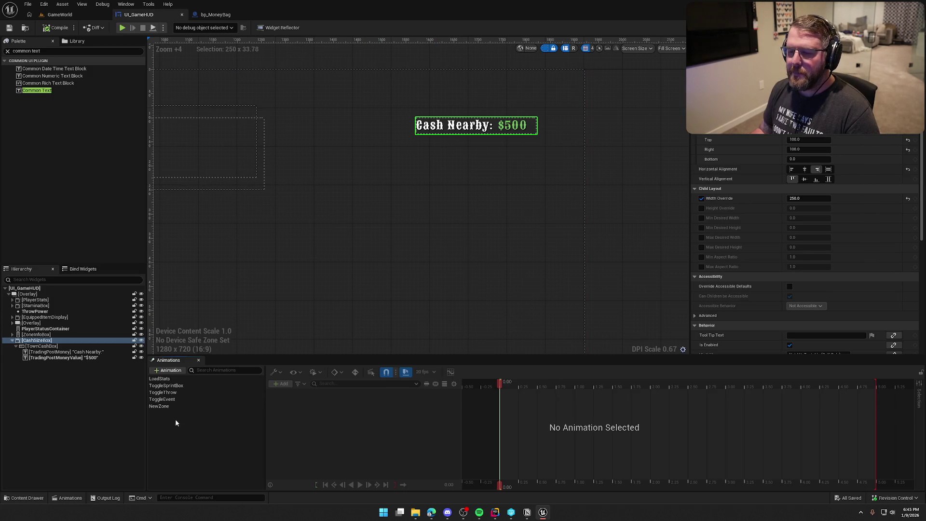
left_click_drag(589, 260, 465, 244)
scroll(764, 264, "down", 6)
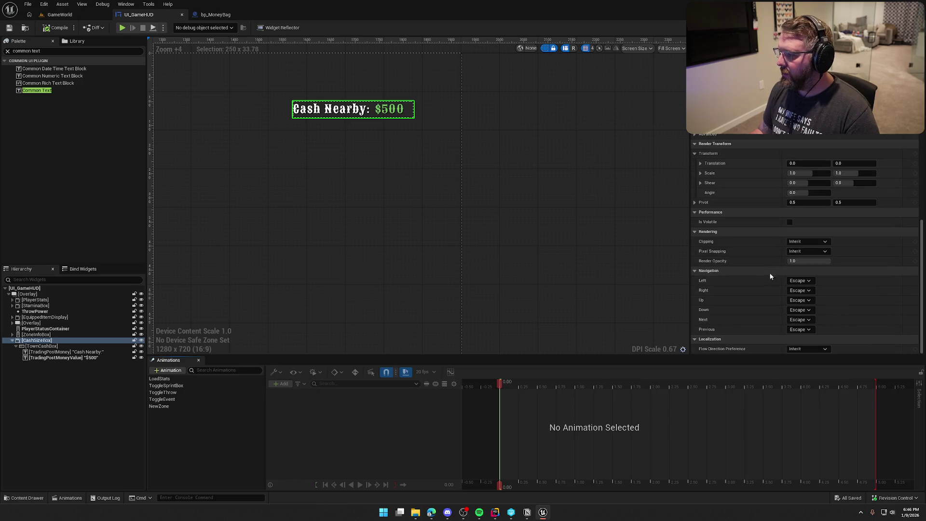
mouse_move(808, 163)
left_mouse_down()
mouse_move(839, 163)
mouse_move(802, 163)
left_mouse_up()
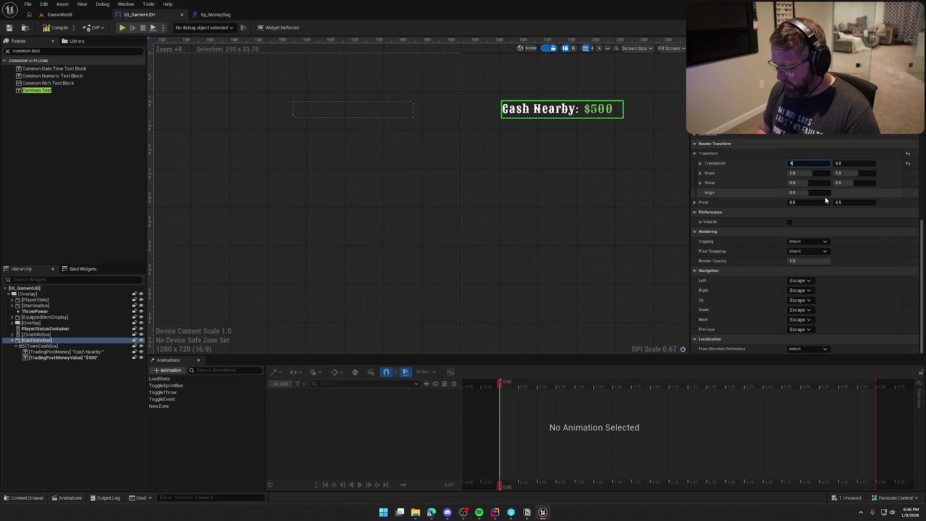
type("425")
key("Return")
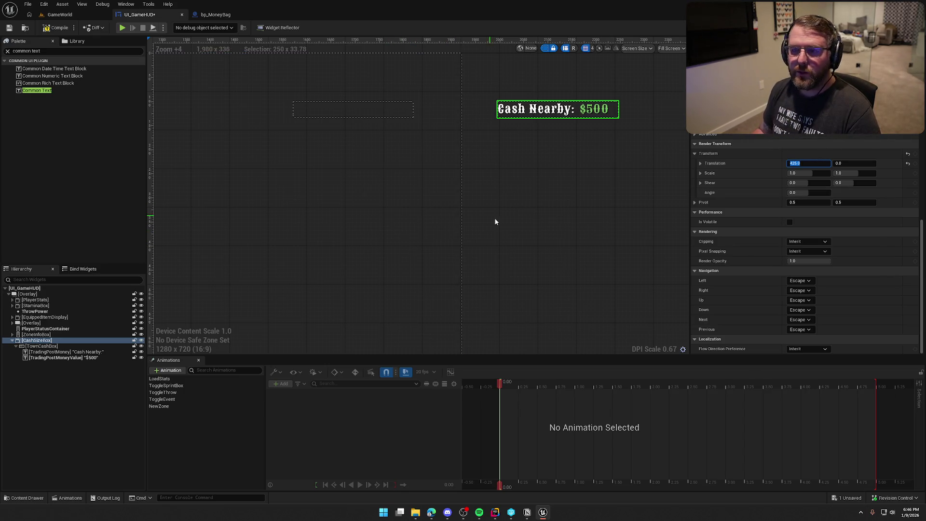
- Compile the HUD widget and add a new animation
left_click(60, 29)
left_click_drag(338, 249, 417, 250)
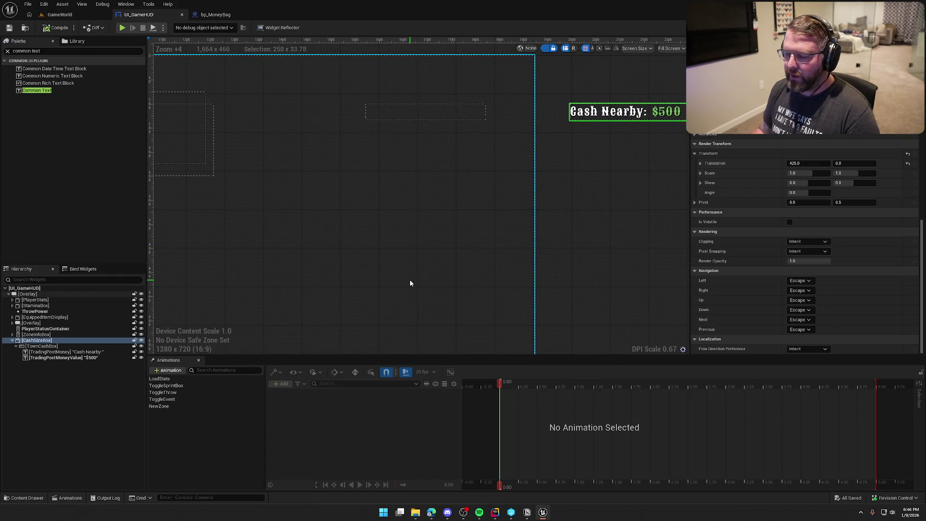
left_click(168, 370)
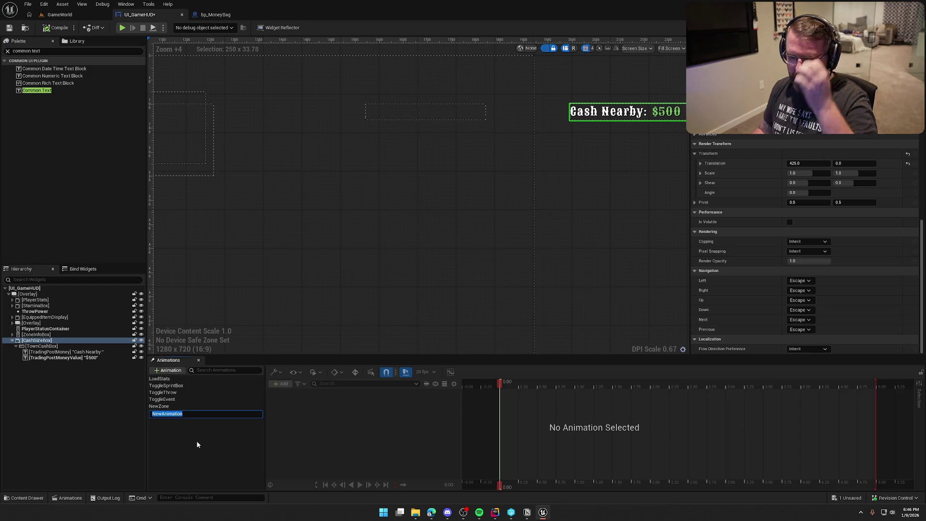
- Name the animation ToggleCashDisplay and key Translation X to 0 at 0.25 s
type("ToggleCashDisplay")
key("Return")
left_click(520, 384)
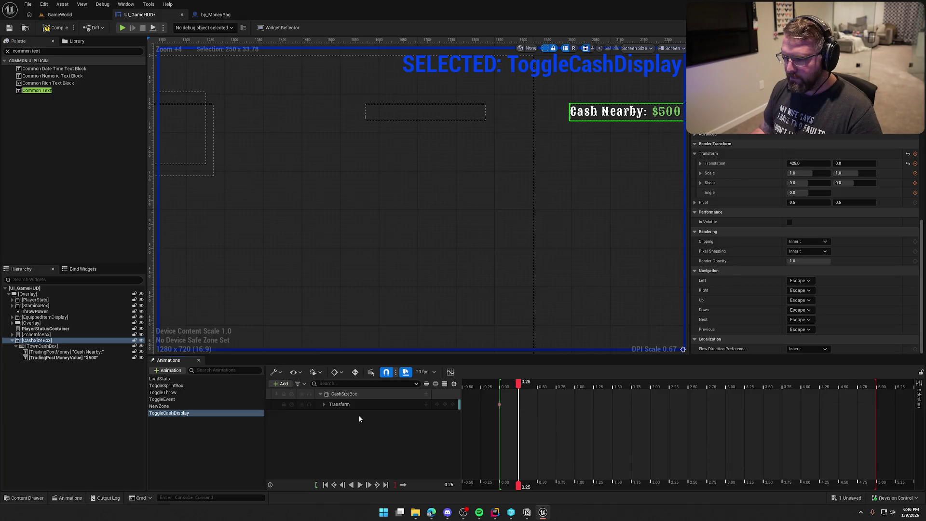
left_click(324, 404)
left_click(327, 416)
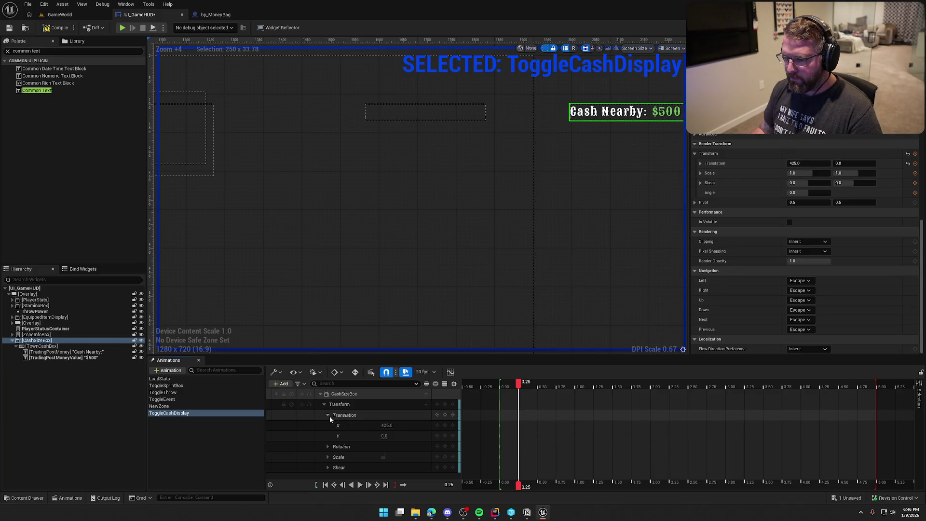
type("0")
key("Return")
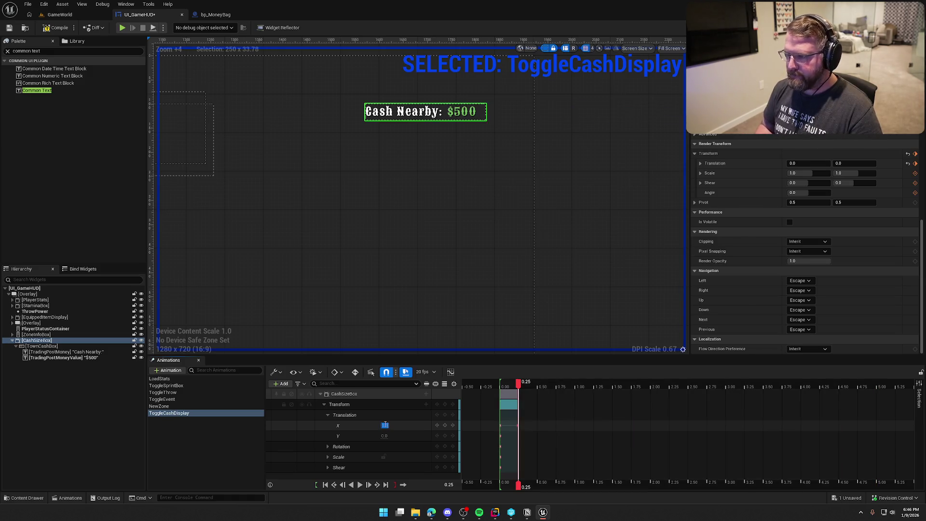
left_click(351, 485)
left_click(362, 483)
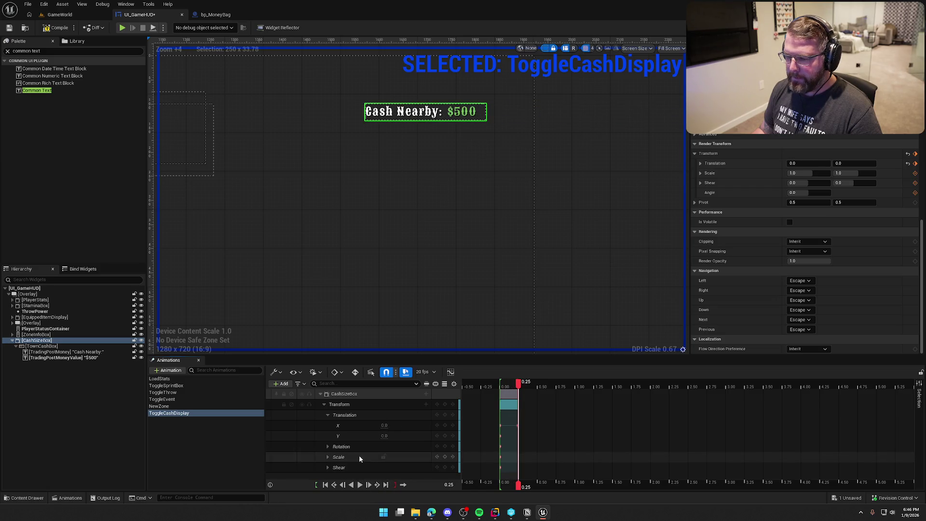
- Remove the Rotation and Shear tracks, leaving Translation and Scale
left_click(344, 449)
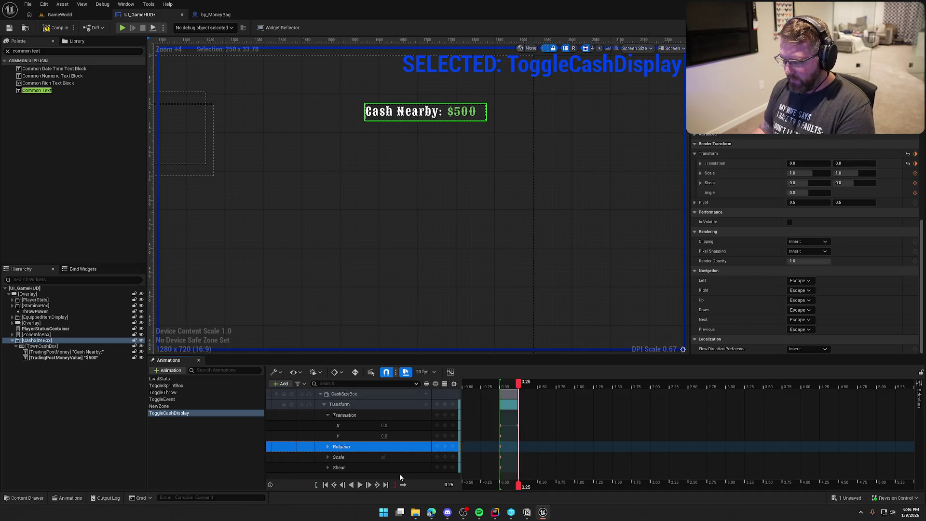
key("Delete")
left_click(346, 457)
key("Delete")
left_click(328, 447)
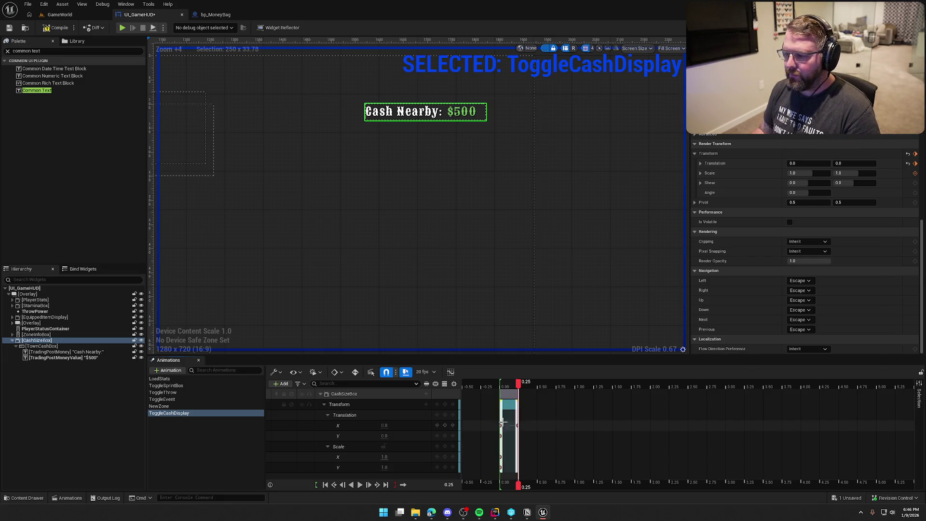
- Key Scale 0 at the start and 1 at the end, then preview the scale-in
left_click(351, 485)
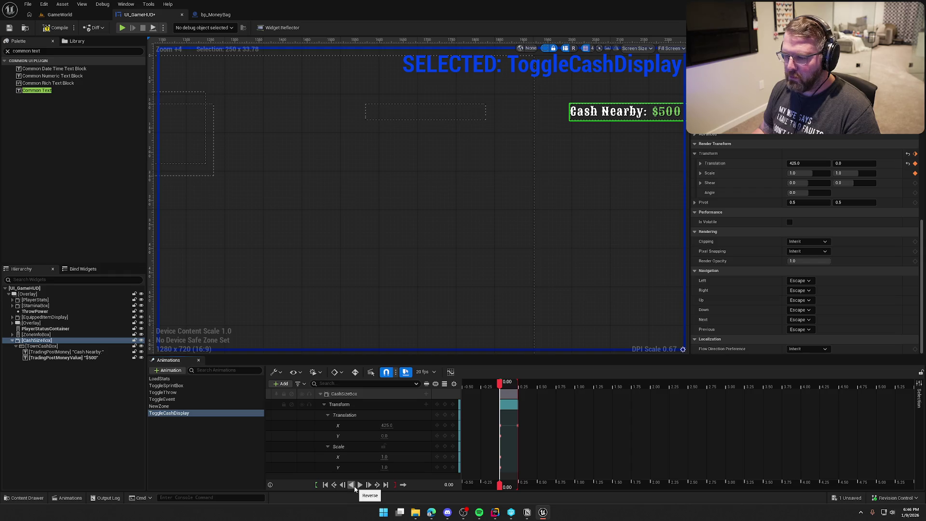
left_click(385, 456)
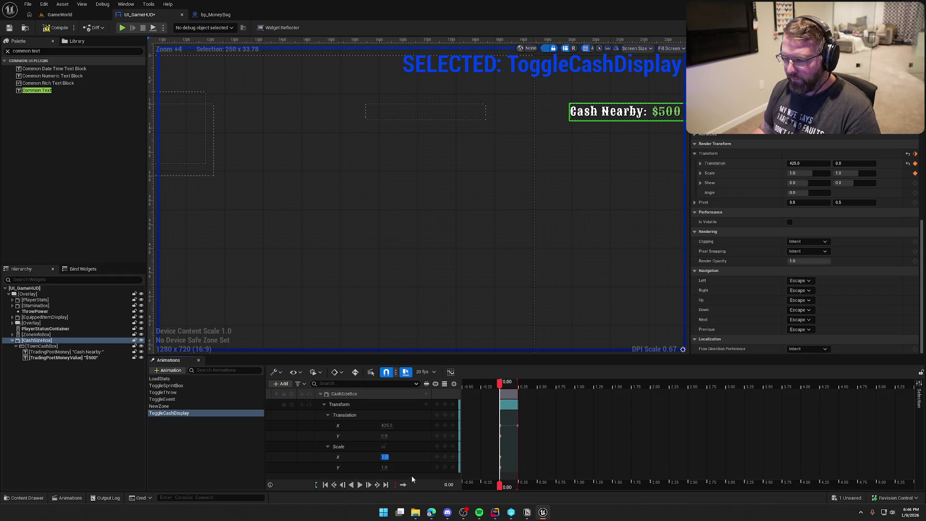
type("0")
key("Tab")
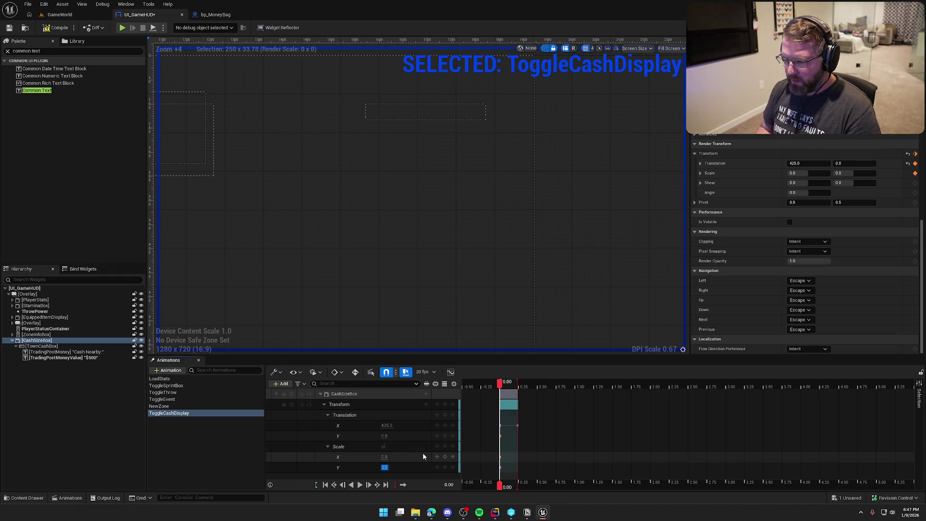
left_click(360, 484)
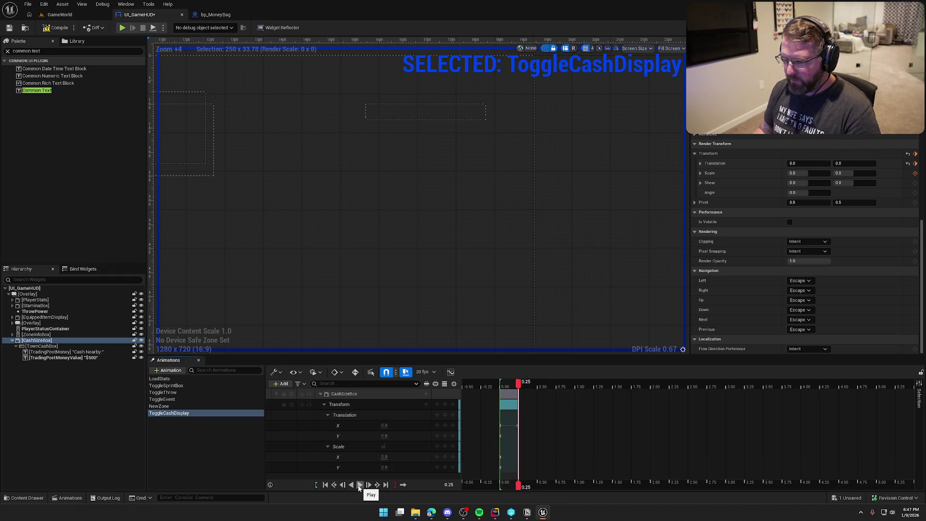
left_click(384, 457)
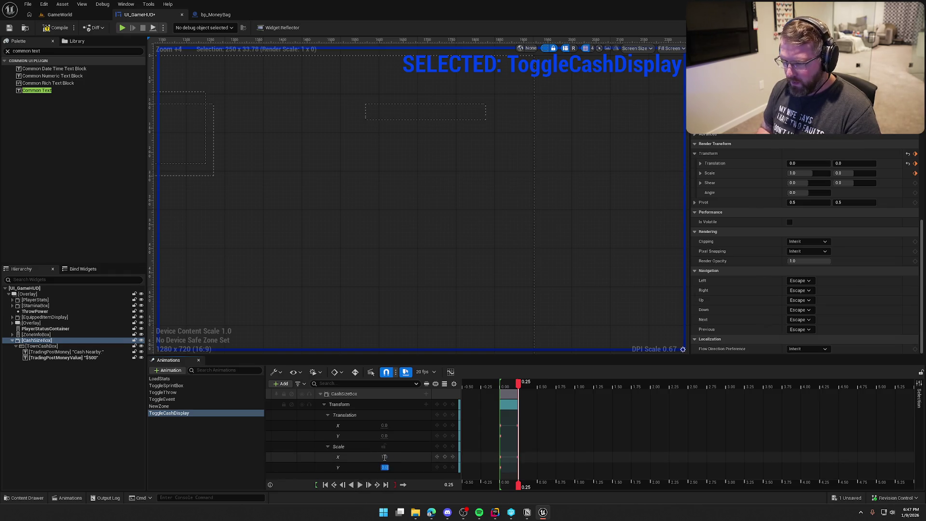
type("1")
key("Return")
left_click(368, 484)
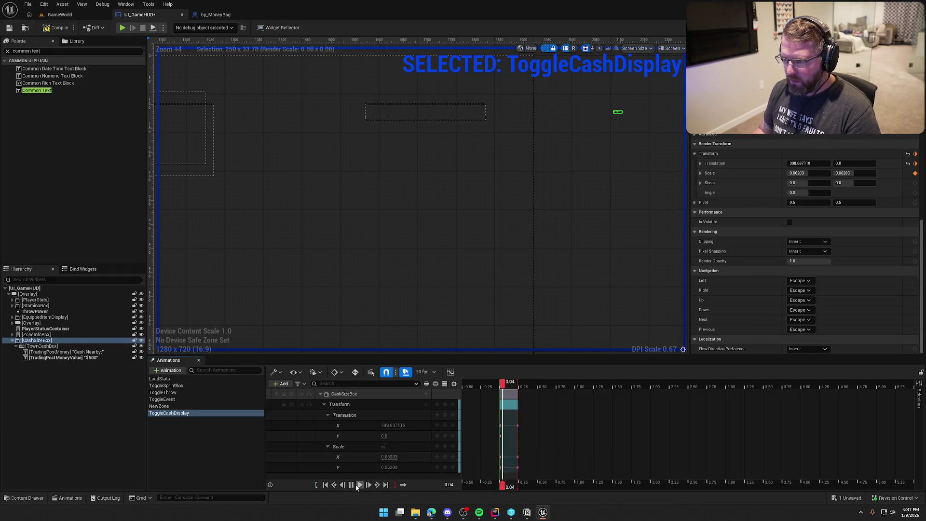
left_click(360, 484)
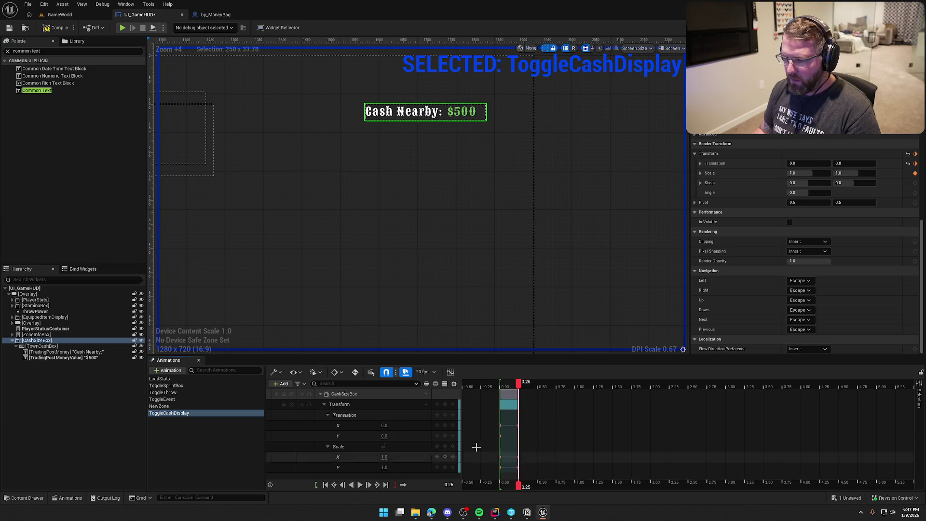
- Key Scale X and Y at 1.2 at 0.15 s for an overshoot and preview
left_click_drag(520, 389, 511, 388)
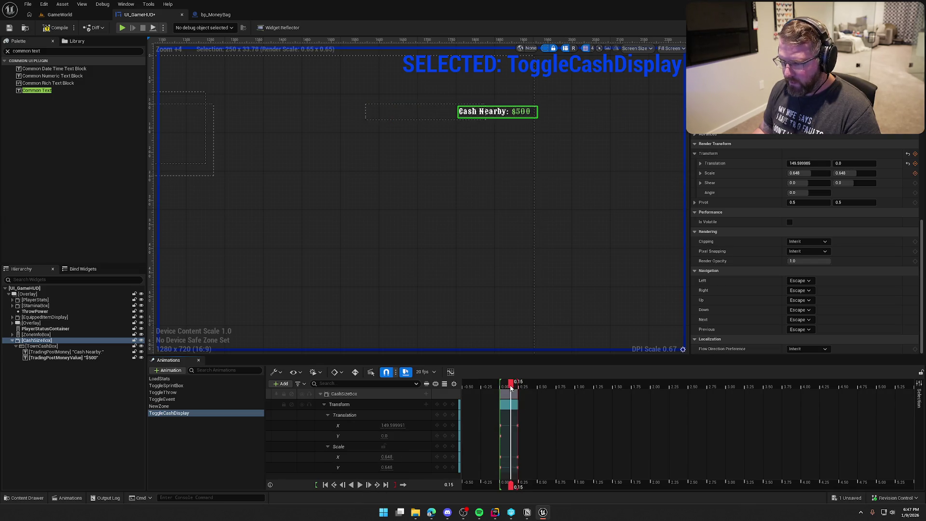
left_click(387, 456)
type("1.2")
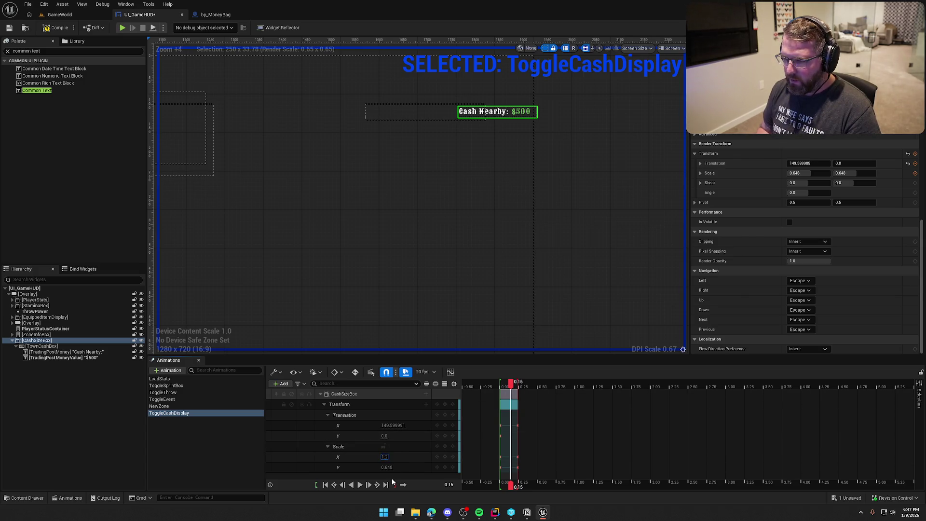
key("Return")
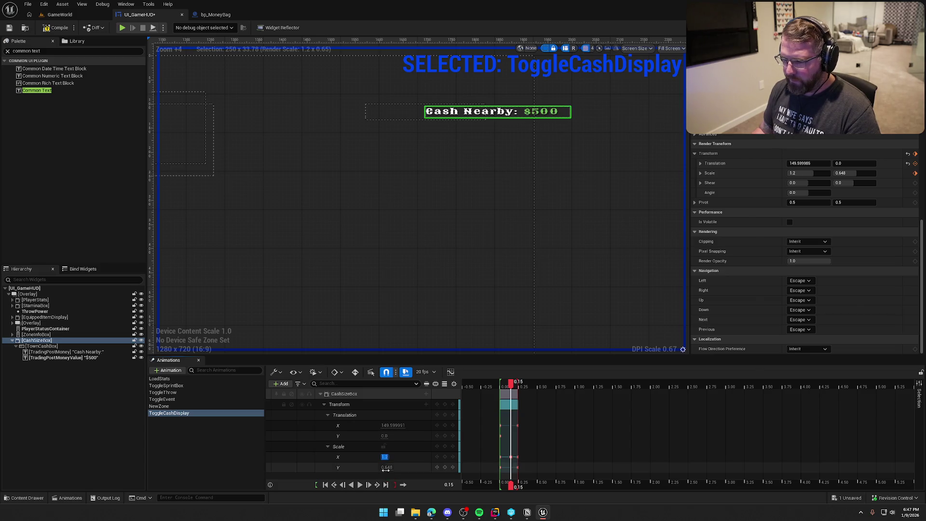
type(".2")
key("Return")
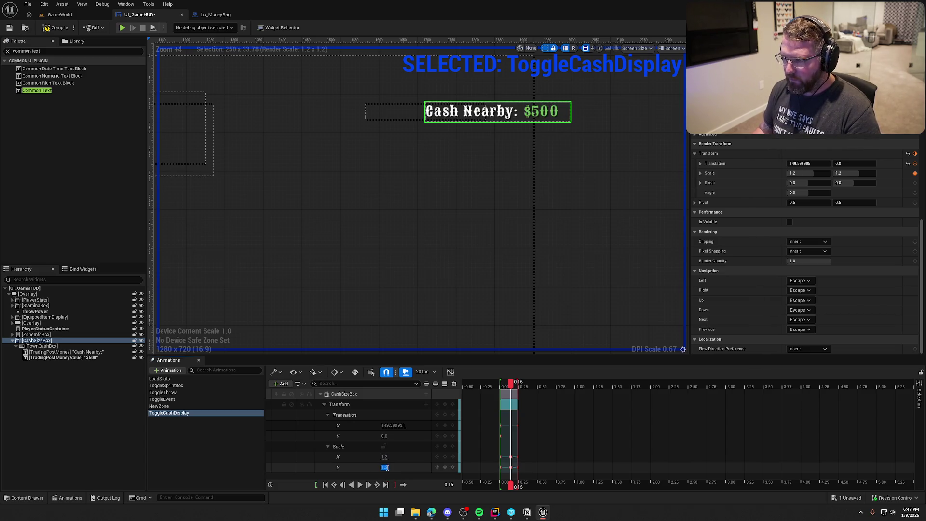
left_click(355, 484)
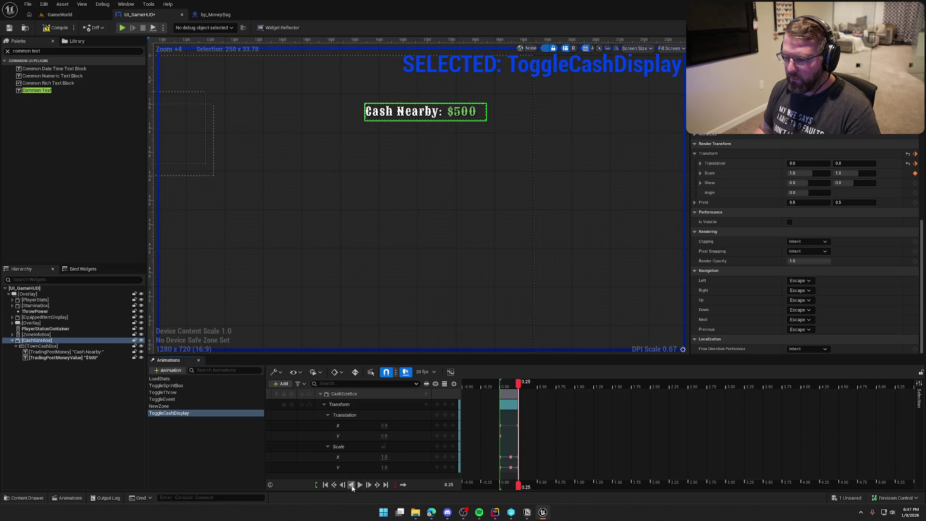
left_click(352, 486)
left_click(362, 486)
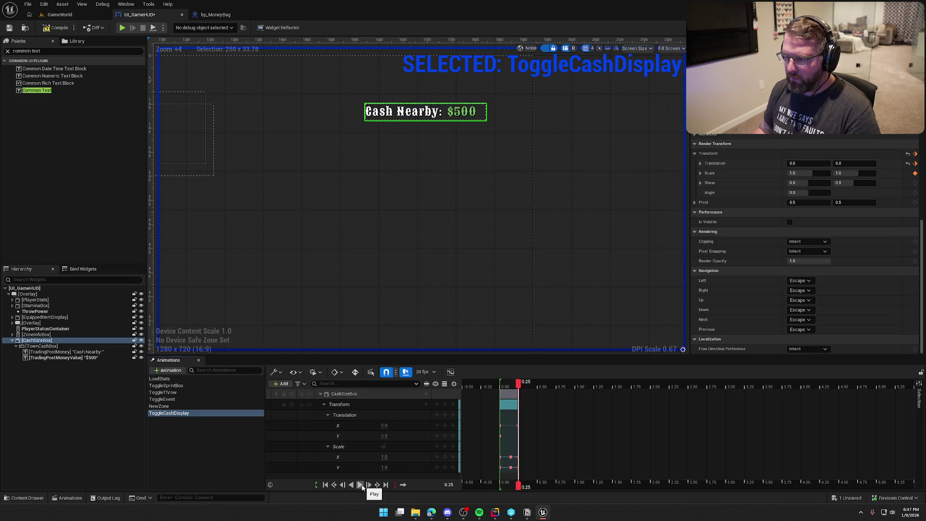
left_click(368, 485)
left_click(360, 485)
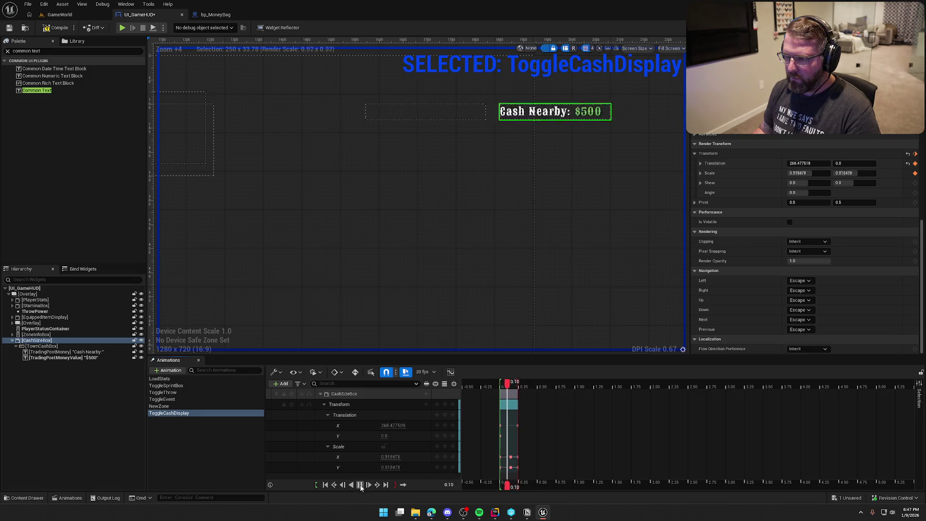
left_click(184, 430)
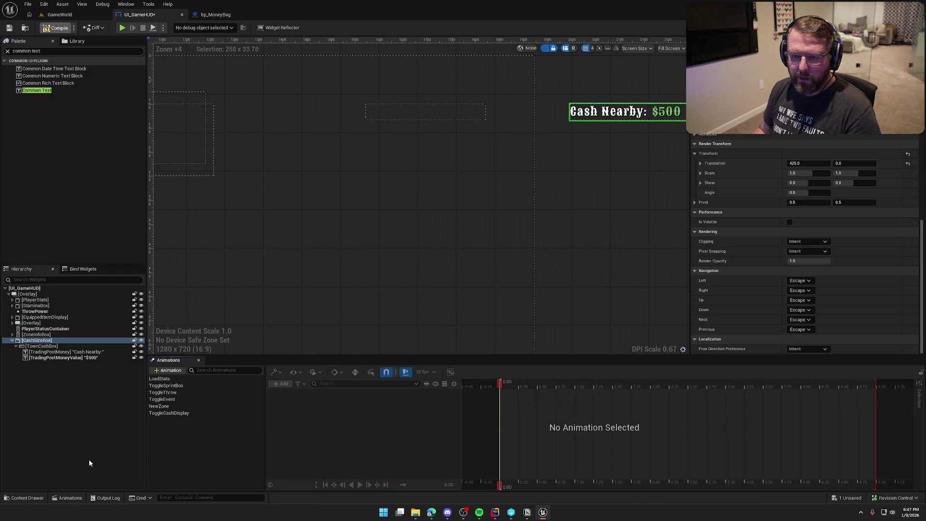
- Save all changes and zoom the designer onto the Cash Nearby display
key("ctrl+s")
left_click(101, 445)
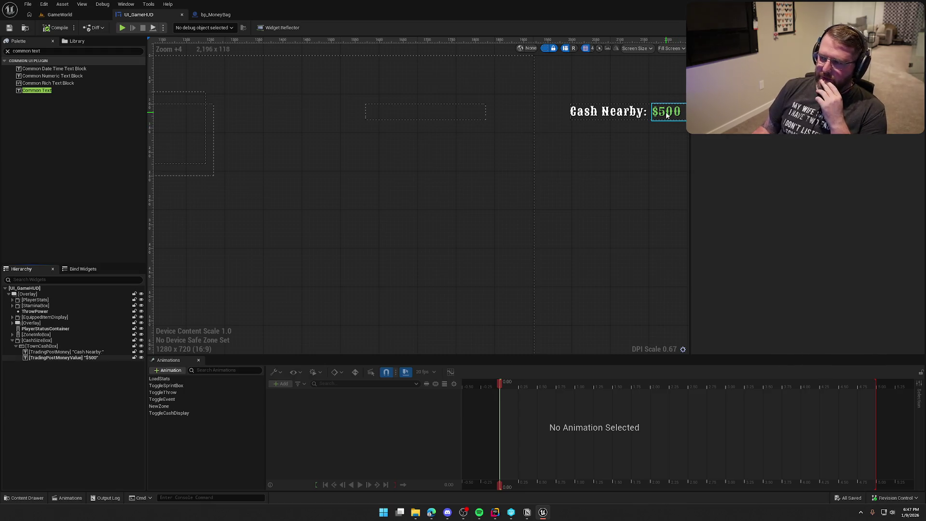
left_click_drag(645, 194, 429, 242)
scroll(477, 190, "up", 3)
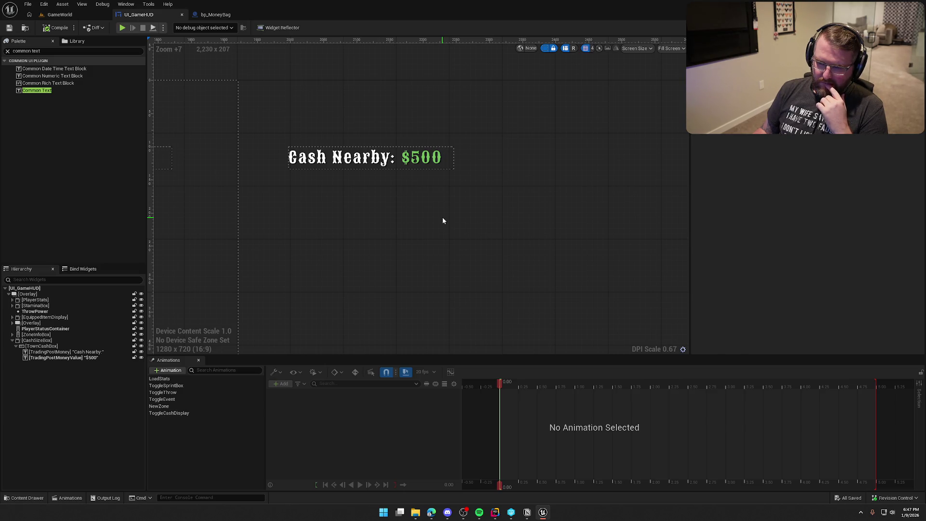
- Create a new widget animation named ChangeCash
left_click(168, 370)
type("ChangeCash")
key("Return")
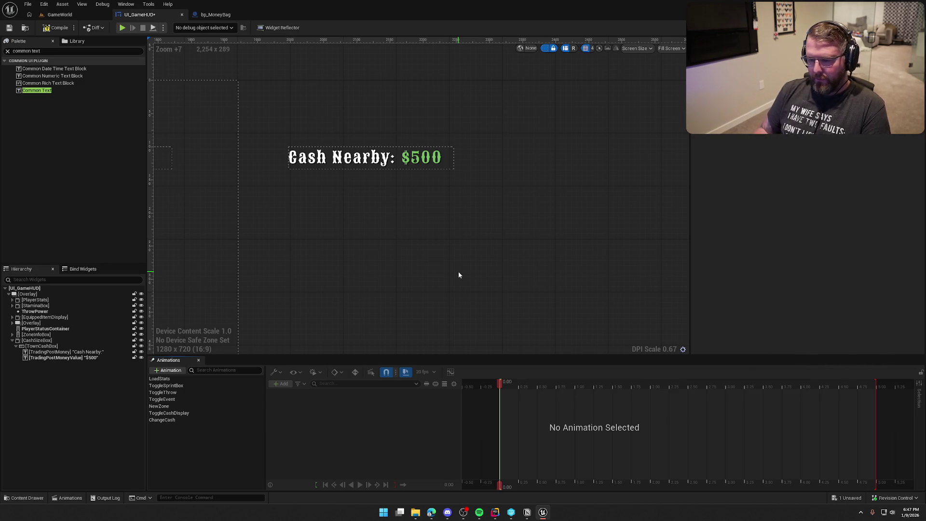
left_click(160, 420)
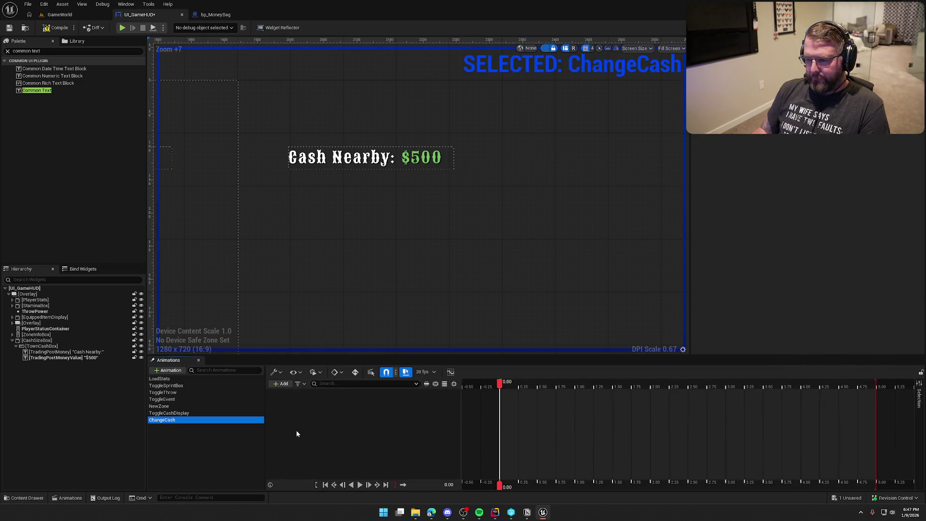
- Add a TradingPostMoneyValue track with a Transform track to ChangeCash
left_click(281, 384)
left_click(72, 358)
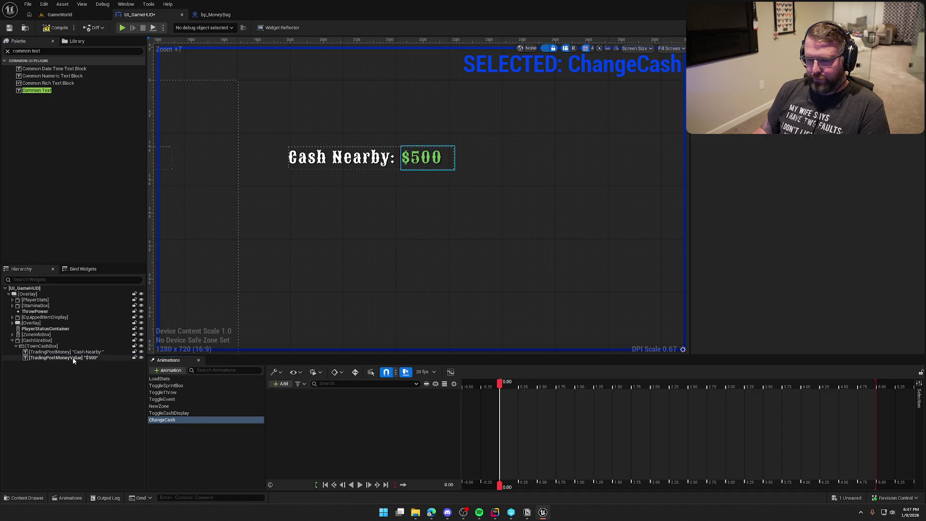
left_click(280, 384)
left_click(303, 403)
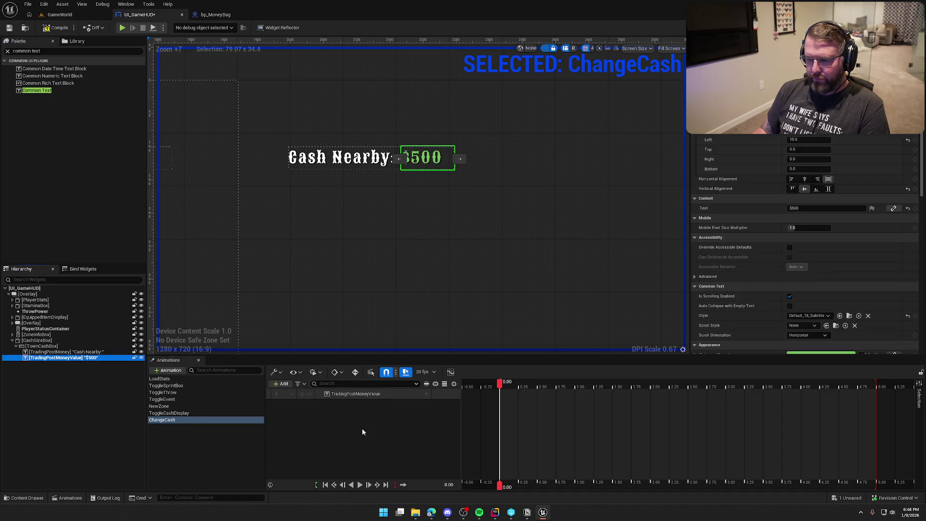
left_click(426, 394)
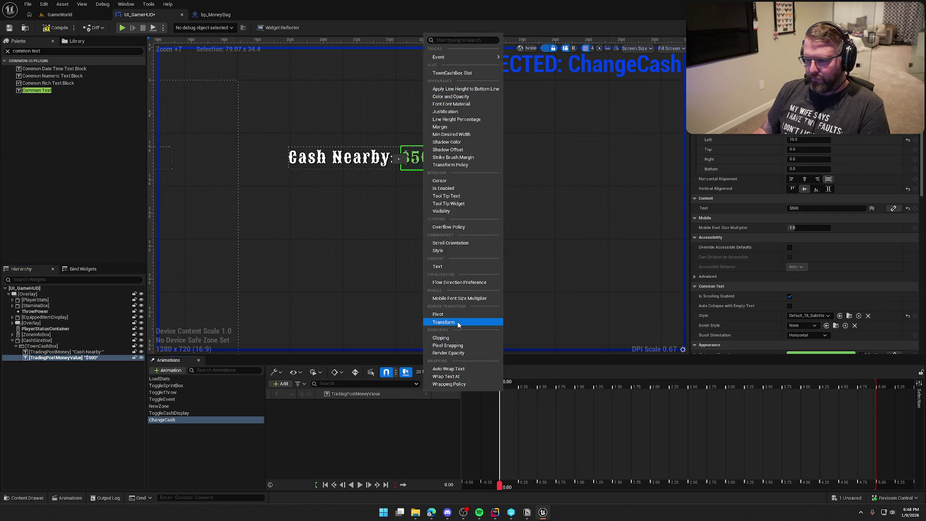
left_click(443, 322)
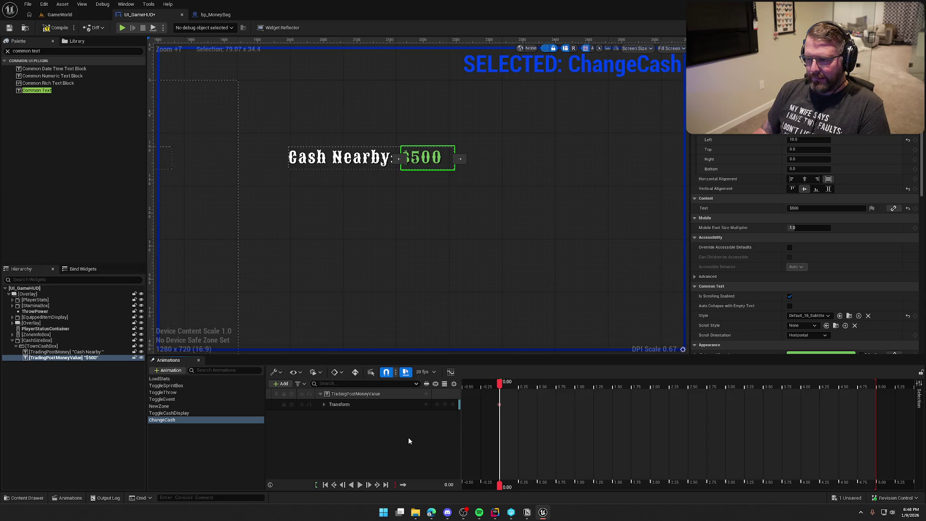
- Delete the Rotation and Shear sub-tracks from the Transform track
left_click(323, 404)
left_click(357, 424)
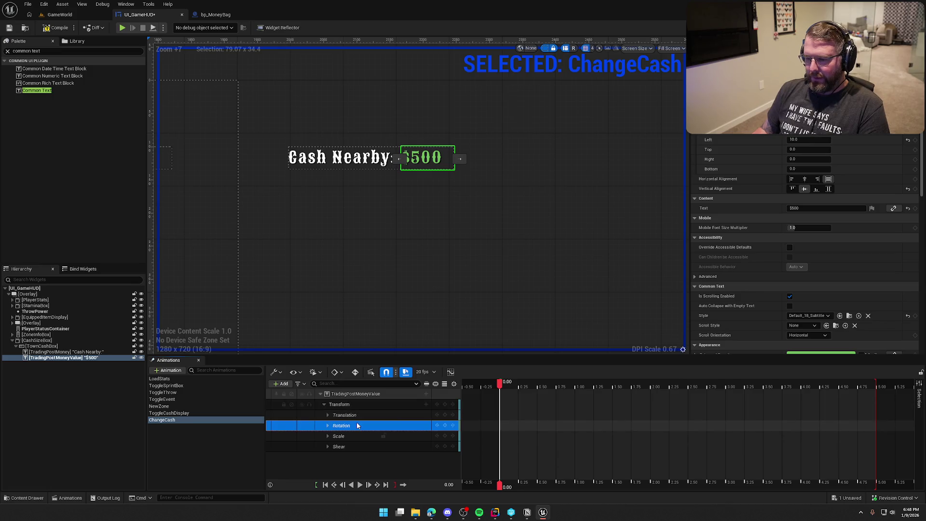
key("Delete")
left_click(351, 436)
key("Delete")
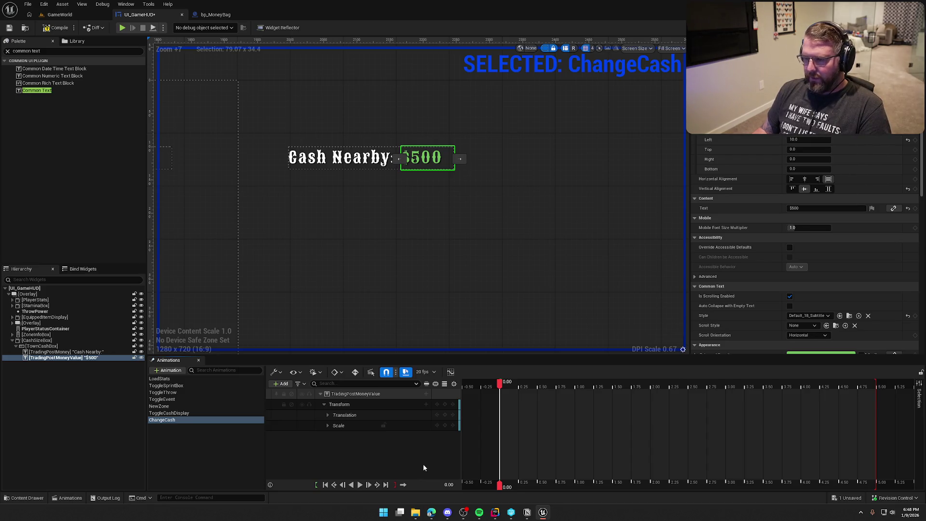
- Key Translation Y at -35 at 0.10 s
left_click_drag(499, 383, 521, 384)
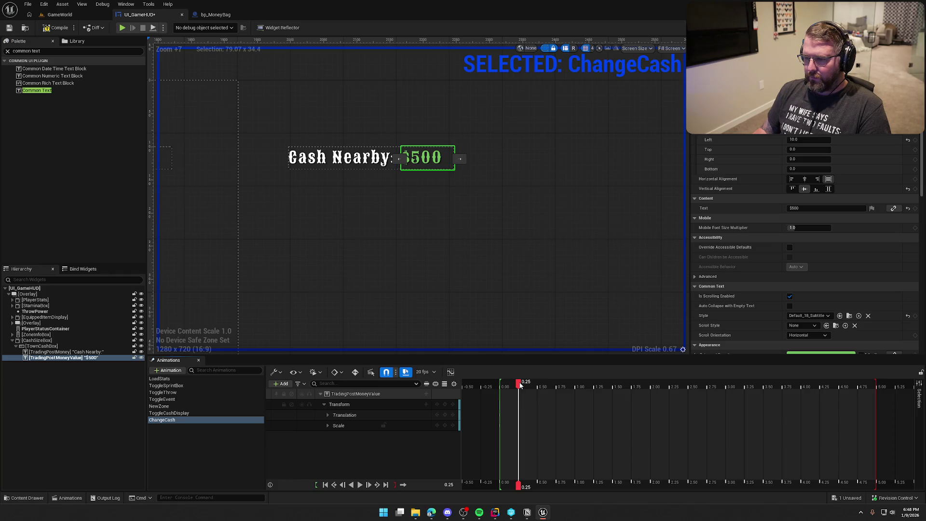
left_click_drag(519, 384, 508, 385)
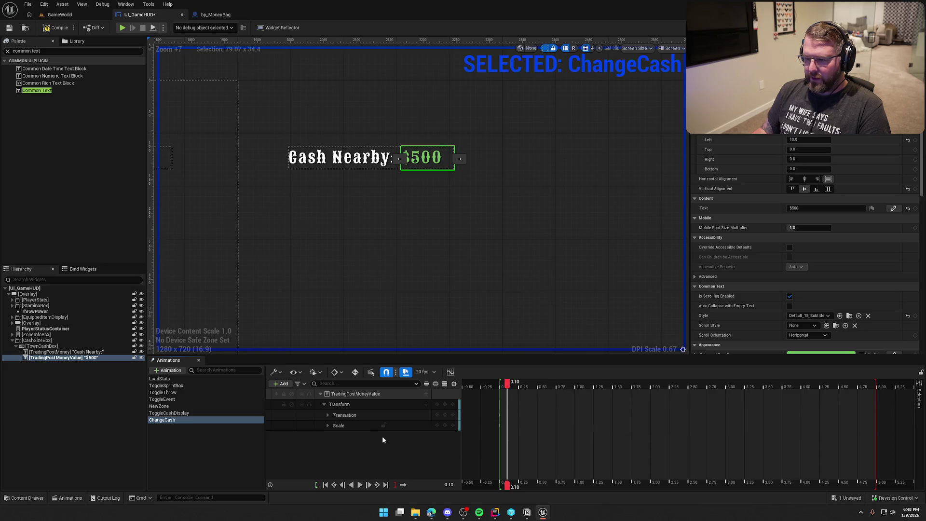
left_click(327, 415)
left_click_drag(383, 436, 360, 436)
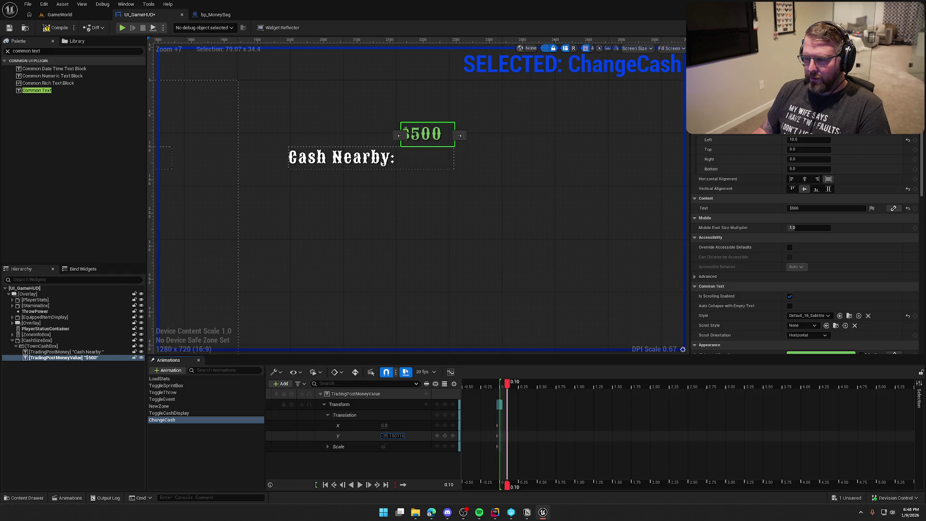
left_click(392, 436)
type("-35")
key("Return")
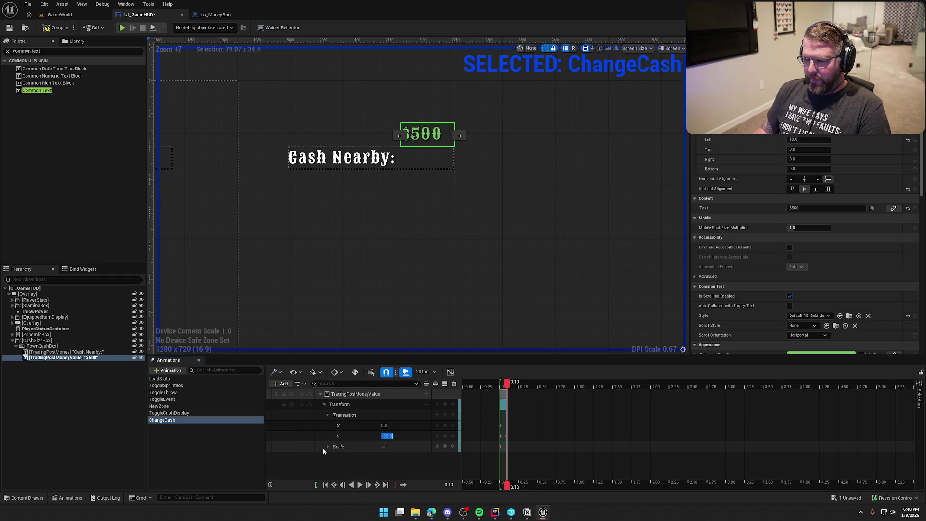
left_click(328, 447)
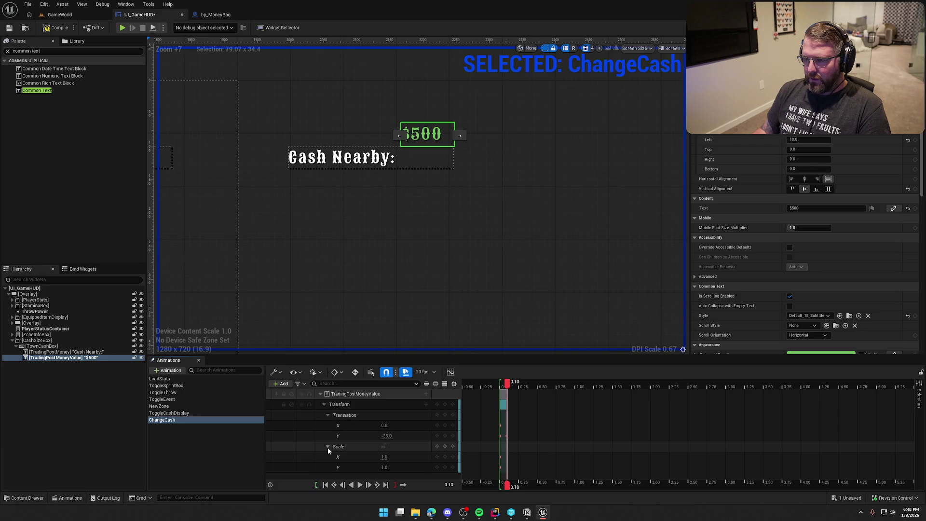
- Add a Render Opacity track to the money value
left_click(426, 394)
left_click(459, 351)
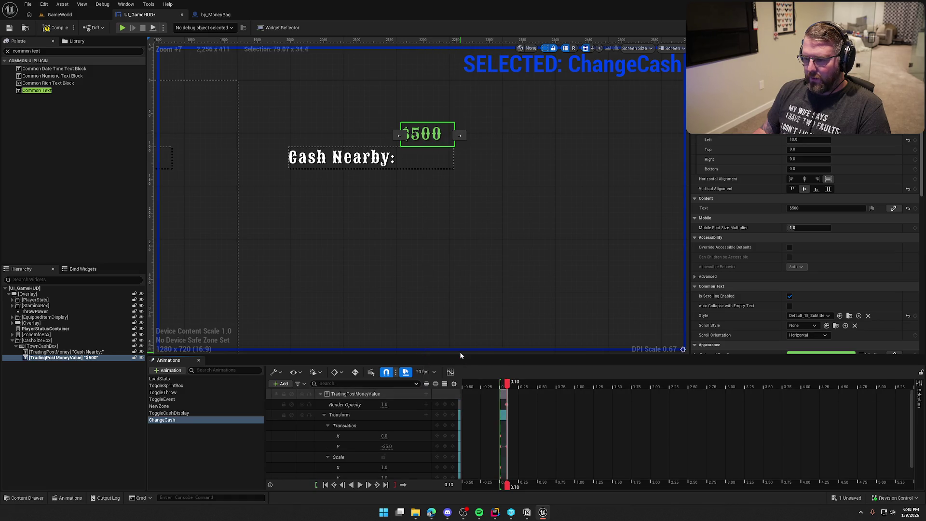
left_click(384, 404)
- Key zero render opacity and preview the rise-and-fade ChangeCash animation
type("0")
key("Return")
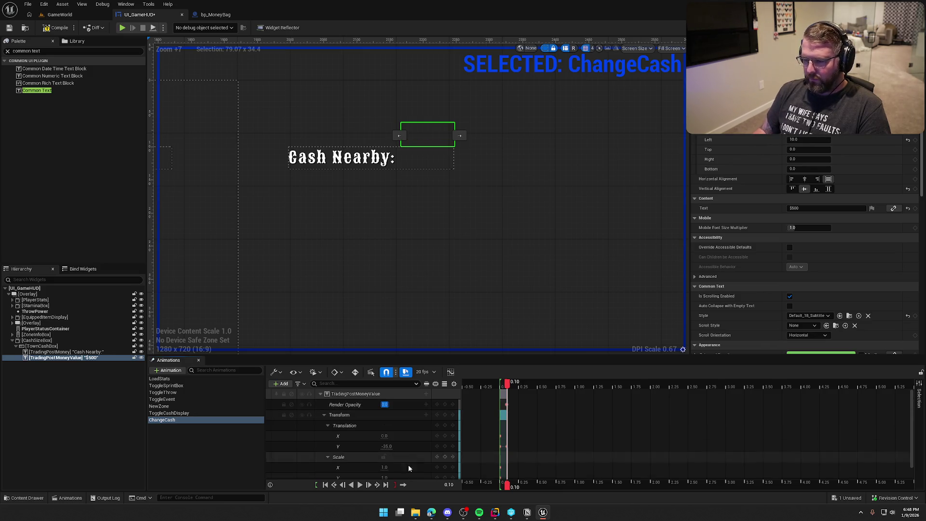
left_click(355, 486)
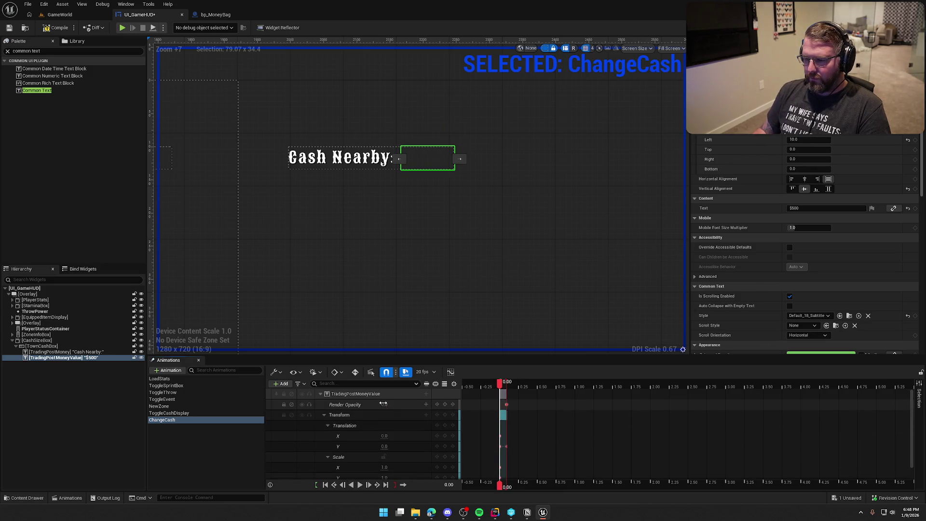
key("Return")
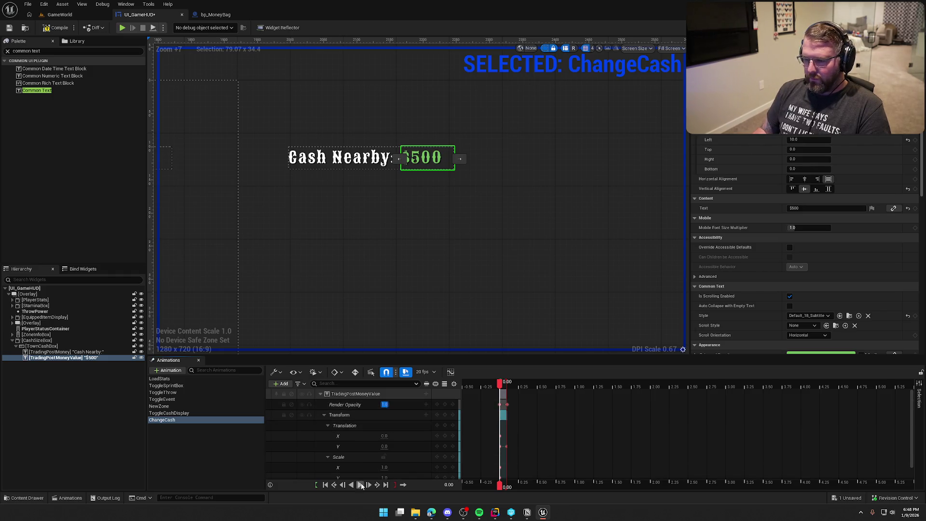
left_click(361, 485)
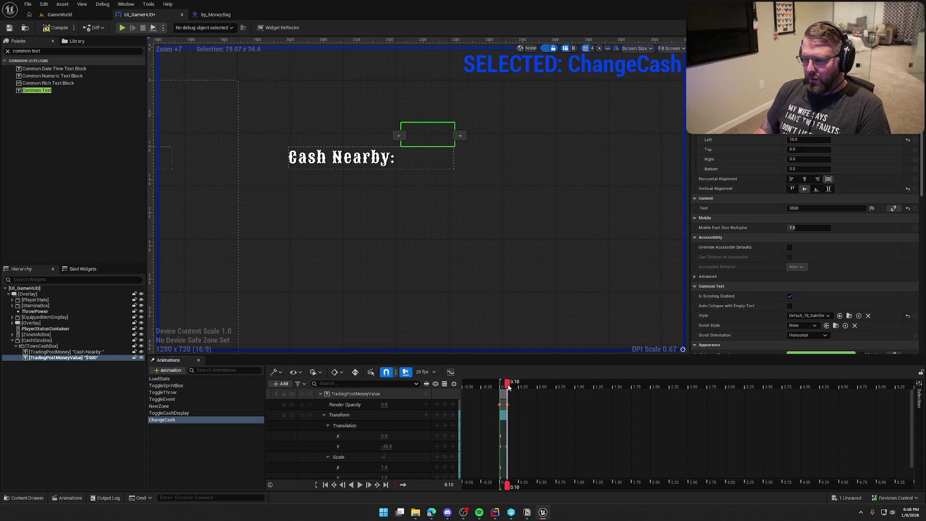
- At 0.15, set Translation Y to 35 and delete the Translation X sub-track
left_click_drag(508, 387, 511, 387)
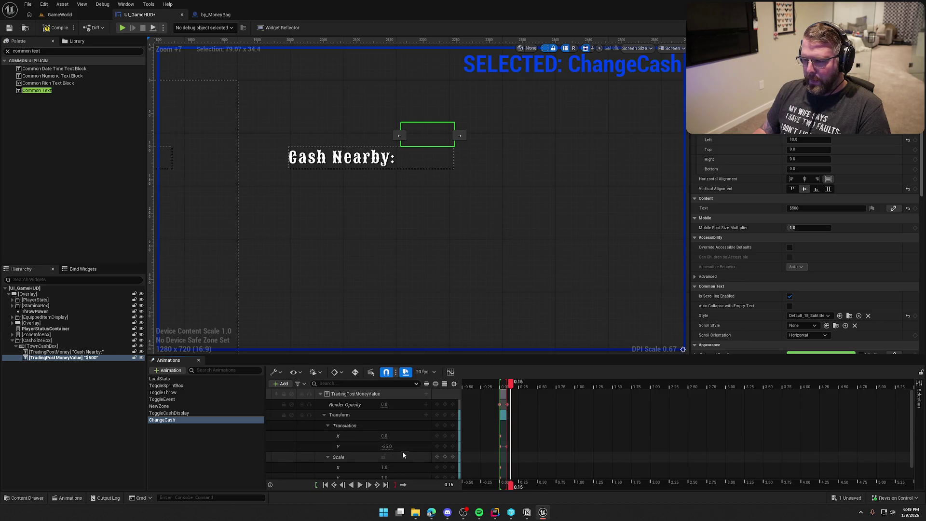
left_click(386, 446)
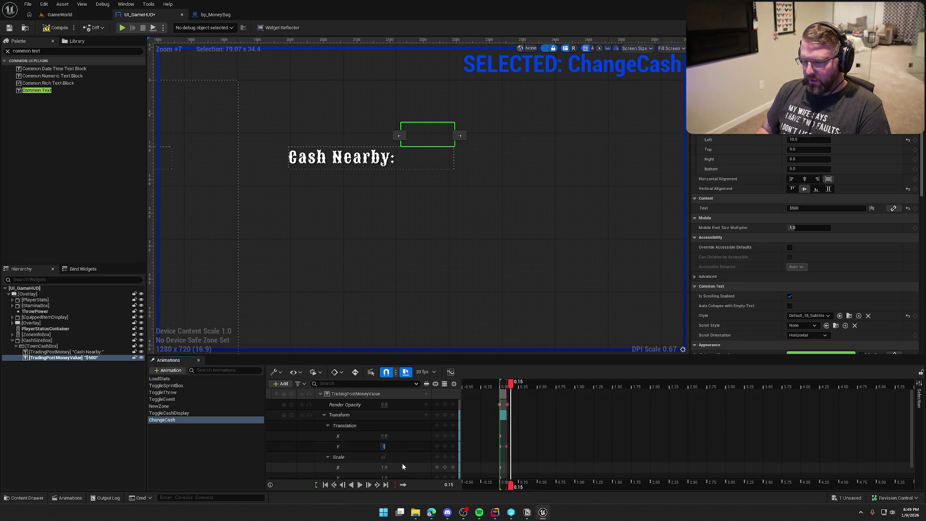
type("5")
key("Return")
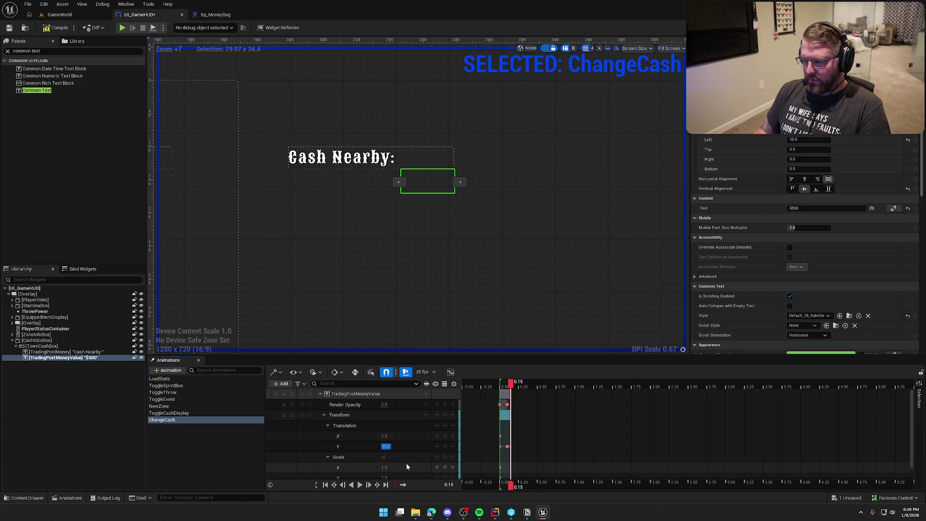
scroll(408, 463, "down", 1)
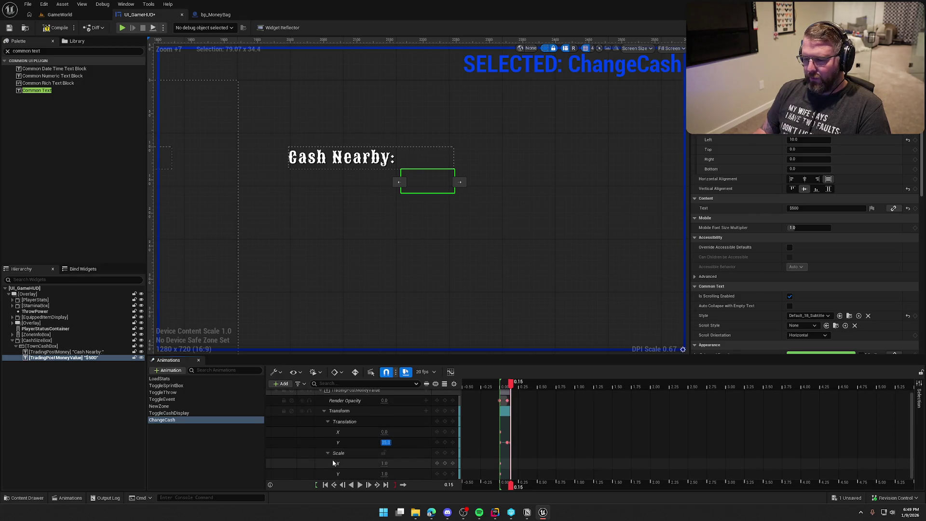
scroll(399, 461, "up", 1)
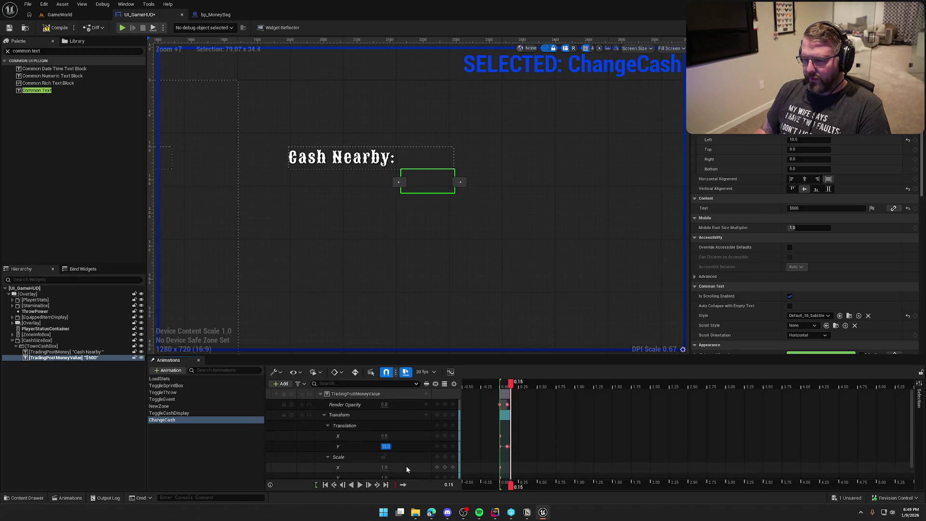
left_click(319, 436)
key("Delete")
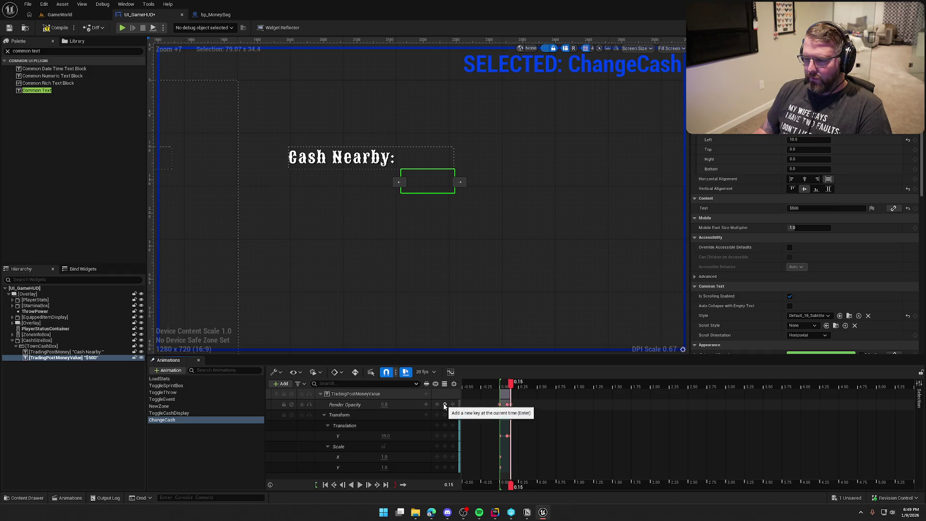
- At 0.25, key Render Opacity to 1 and Translation Y back to 0
left_click_drag(511, 387, 518, 385)
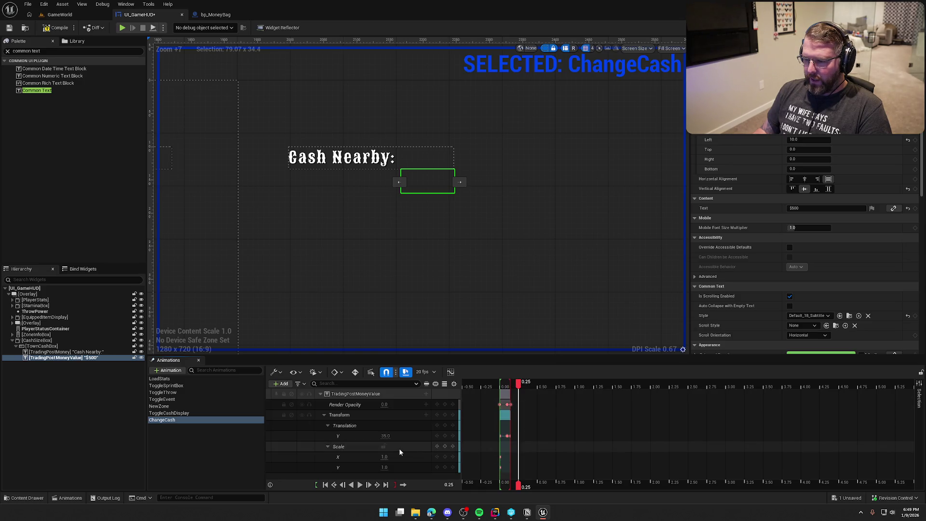
left_click(384, 404)
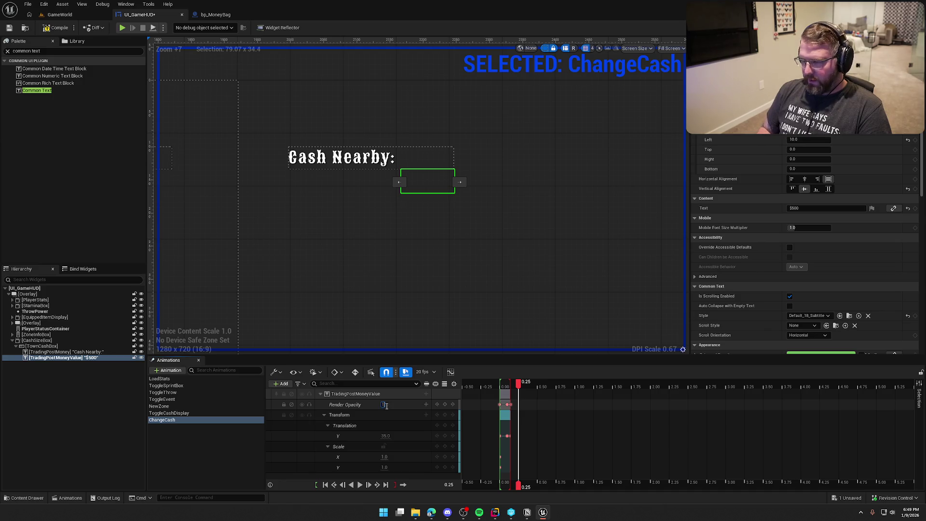
type("1")
key("Return")
left_click(387, 436)
type("0")
key("Return")
- Preview ChangeCash forward and in reverse, checking the $500 value at 0.15 and 0.10
left_click(351, 485)
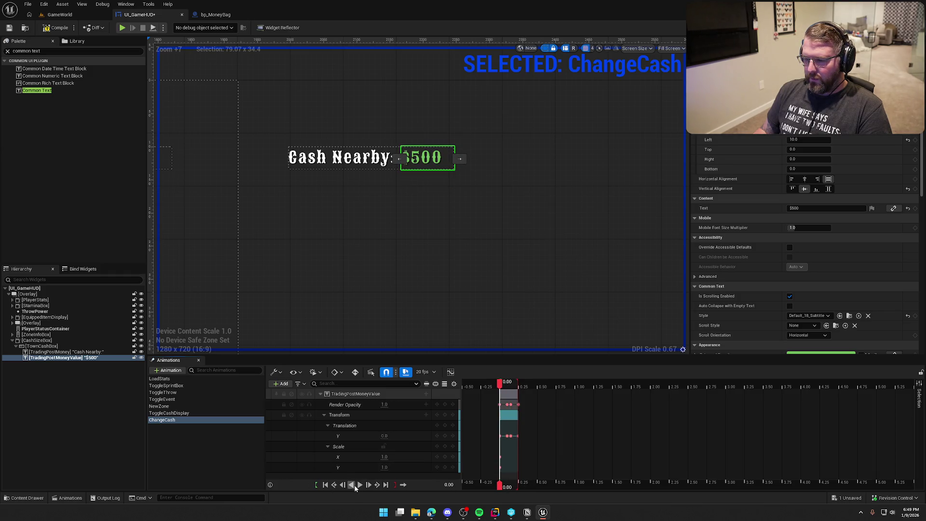
left_click(359, 485)
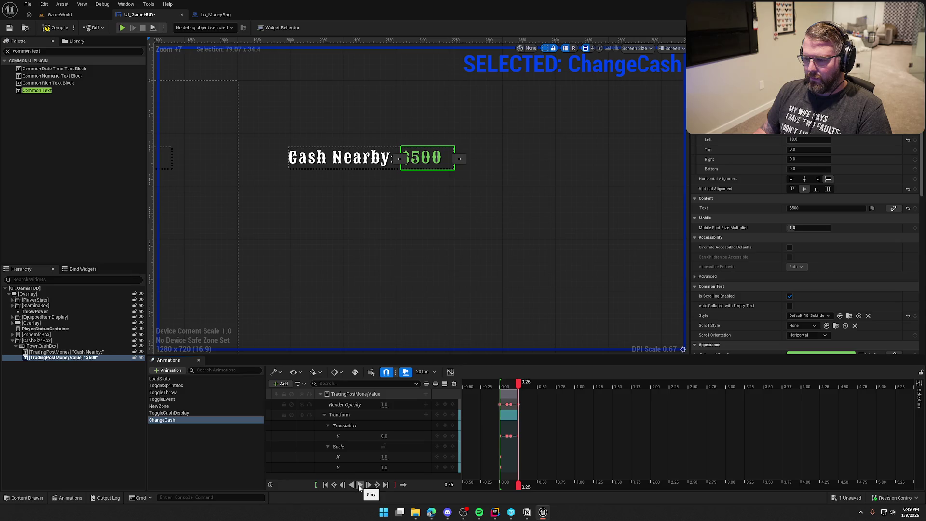
left_click(352, 485)
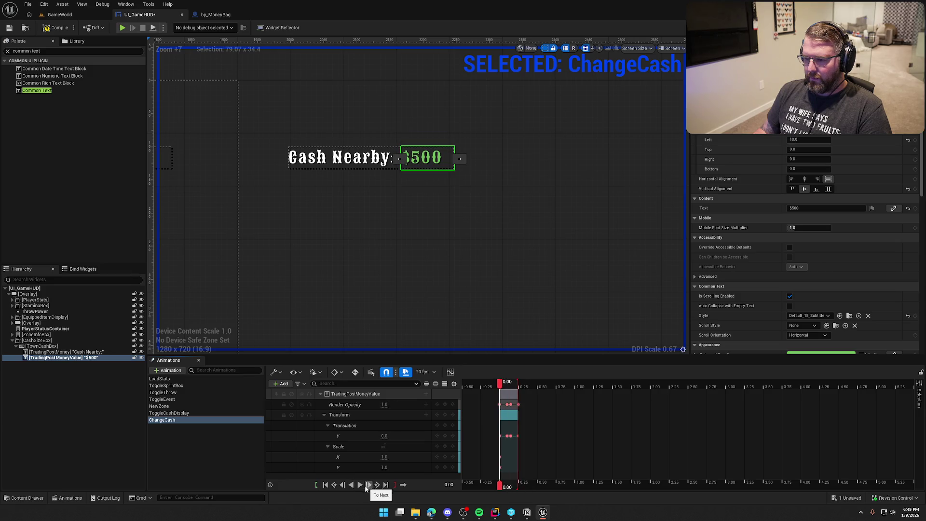
left_click(360, 485)
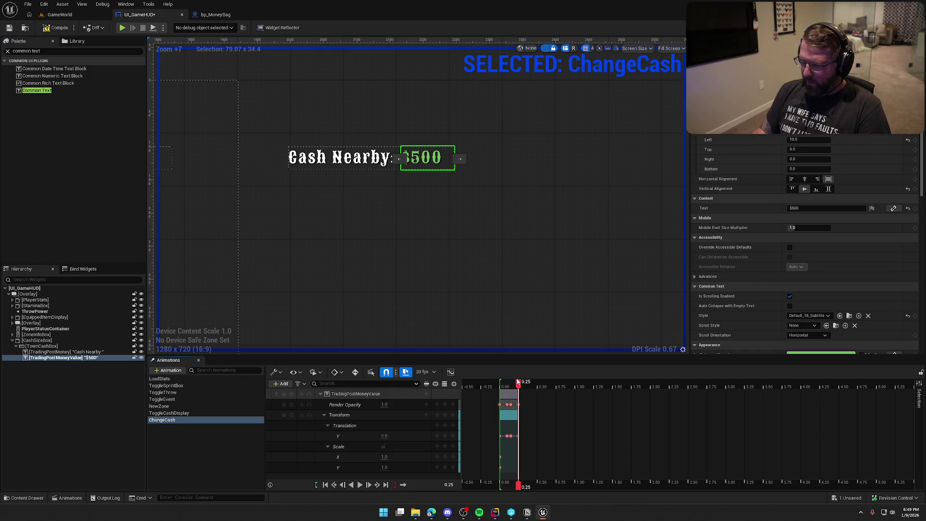
left_click_drag(517, 384, 508, 389)
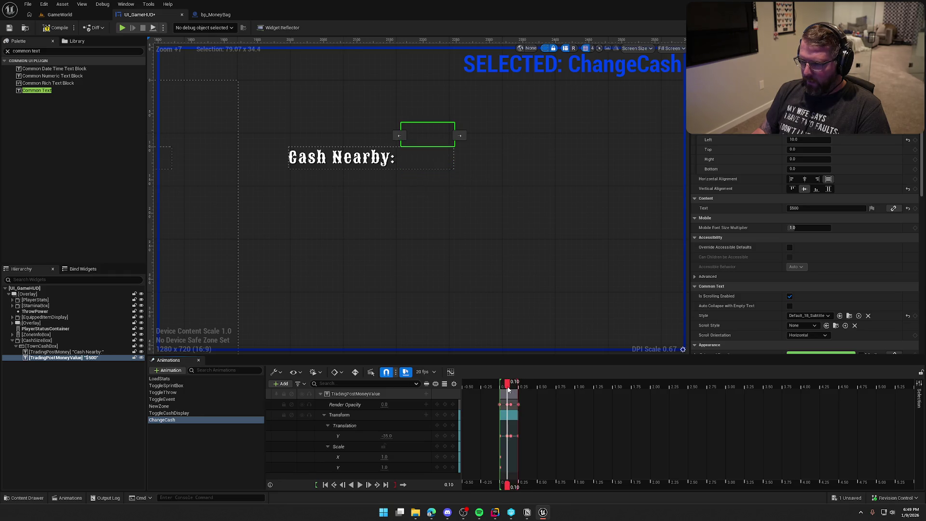
left_click_drag(510, 389, 513, 389)
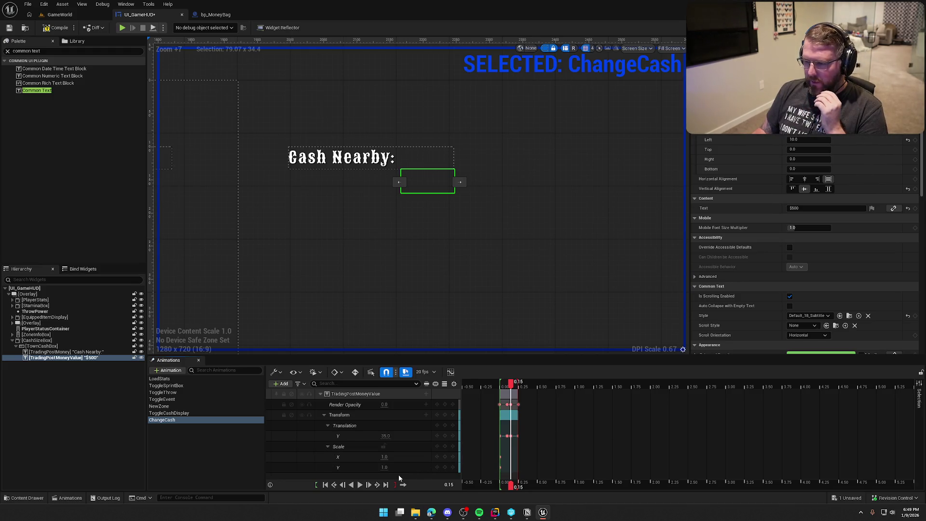
left_click_drag(511, 384, 499, 384)
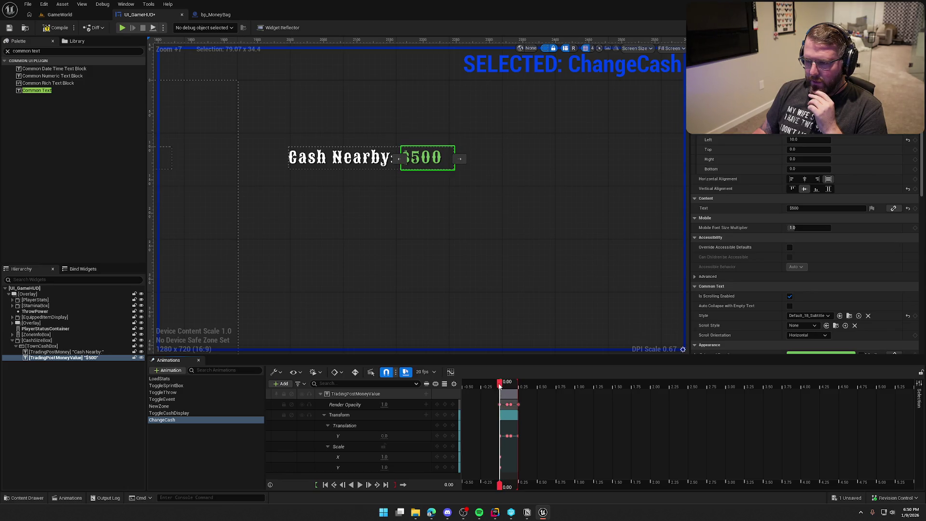
- At 0.10, key Scale X and Y to 0 and preview the animation
left_click_drag(499, 385, 506, 384)
left_click(384, 456)
type("0")
key("Tab")
type("0")
key("Return")
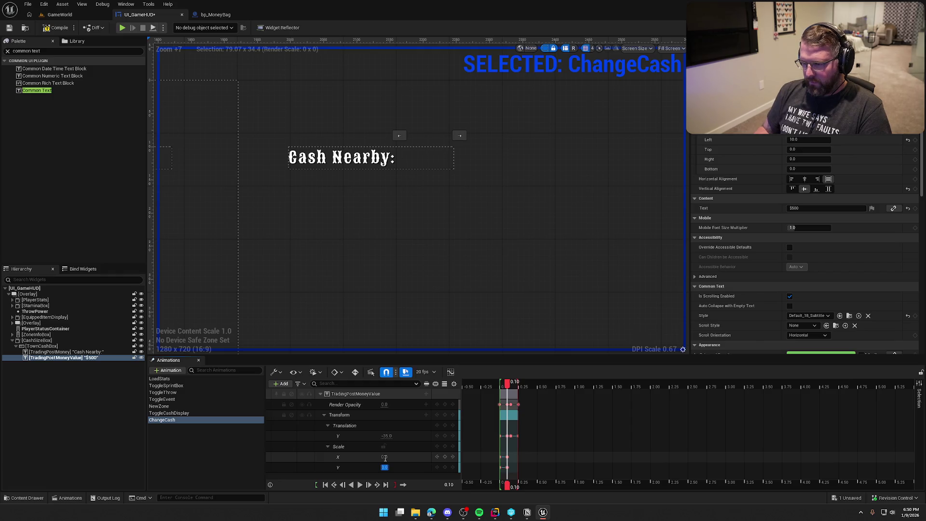
left_click(351, 484)
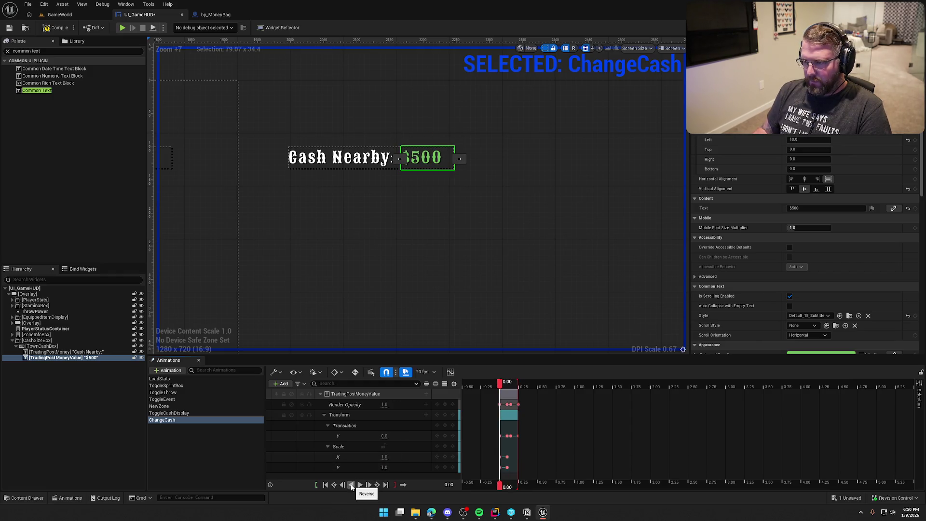
left_click(361, 485)
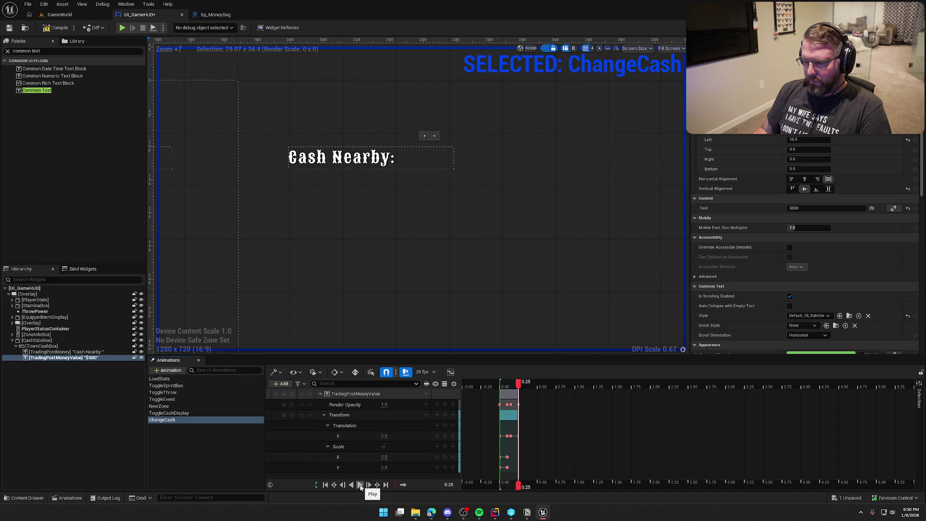
- Add zero-scale keys at 0.15 and key the scale back to 1 at 0.25
left_click_drag(518, 388, 512, 389)
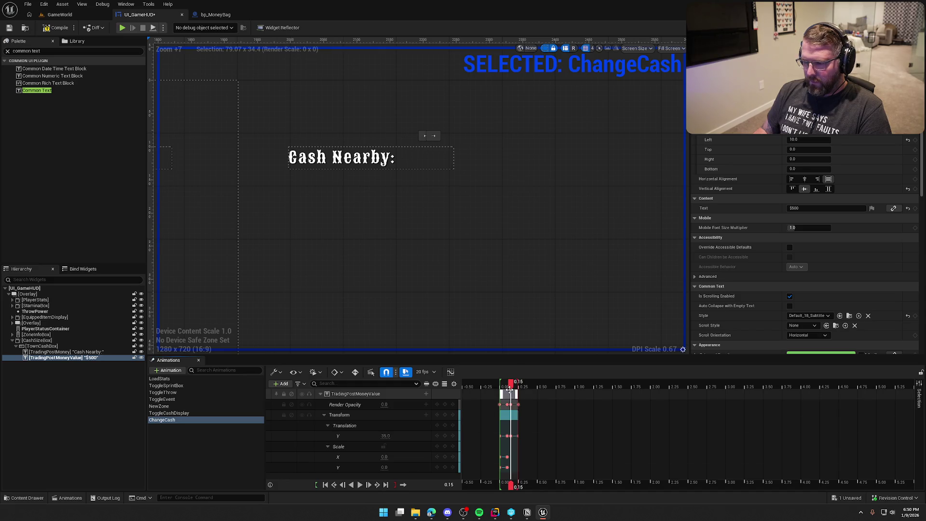
left_click(445, 456)
left_click(444, 467)
left_click(368, 485)
left_click(385, 456)
type("1")
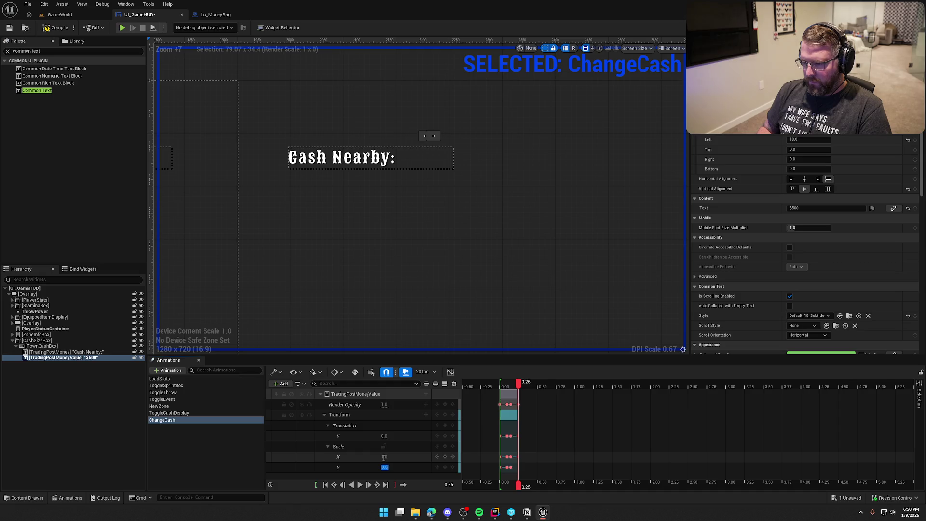
key("Tab")
- Replay ChangeCash several times to check the shrink-and-grow scaling, then reselect the animation
left_click(361, 485)
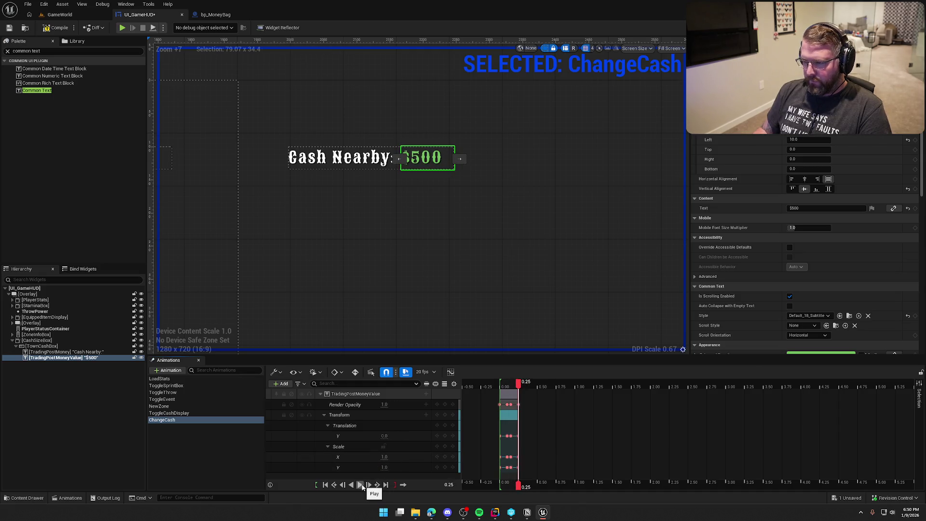
left_click(361, 485)
left_click(362, 485)
left_click(362, 485)
left_click(362, 485)
left_click(216, 455)
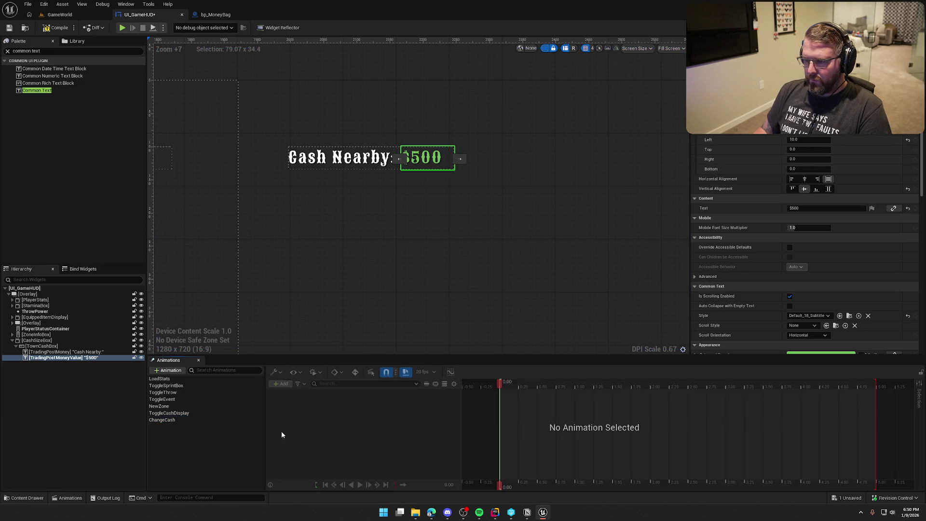
left_click(187, 419)
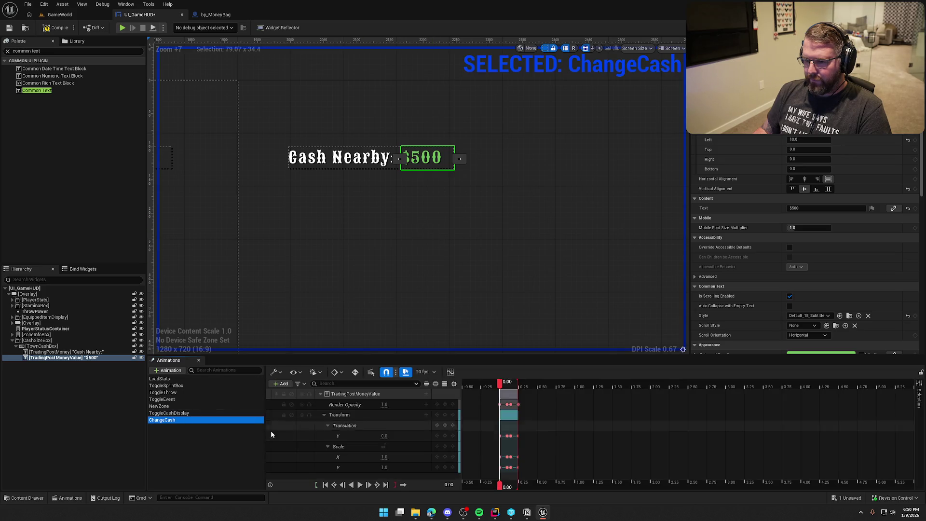
- Select the overlay and $500 value, replay ChangeCash, and rewind the playhead
left_click(378, 260)
left_click(360, 485)
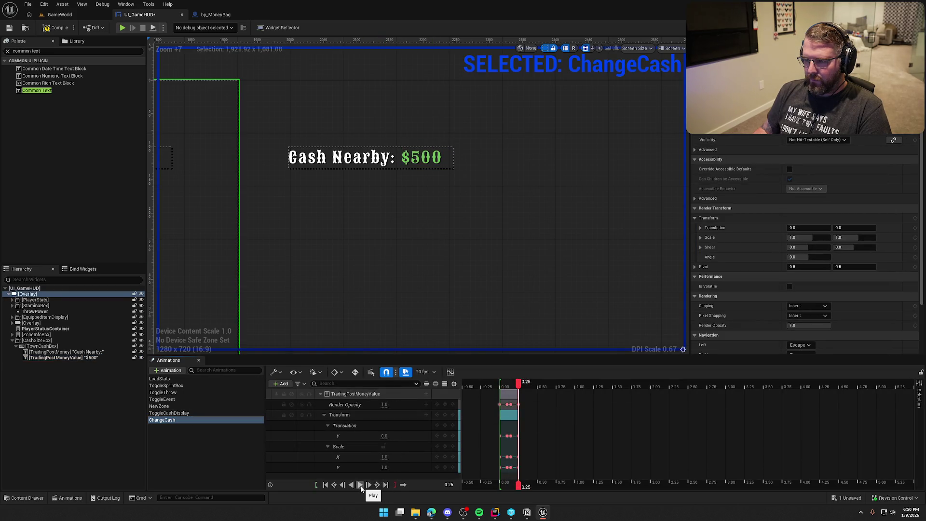
left_click(361, 485)
left_click(361, 485)
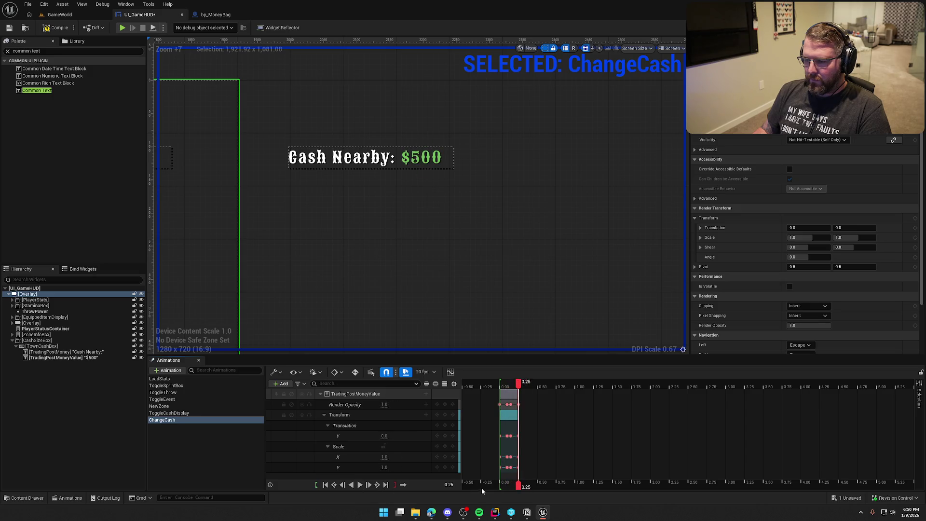
mouse_move(518, 382)
left_mouse_down()
mouse_move(498, 386)
mouse_move(528, 392)
left_mouse_up()
left_click(518, 392)
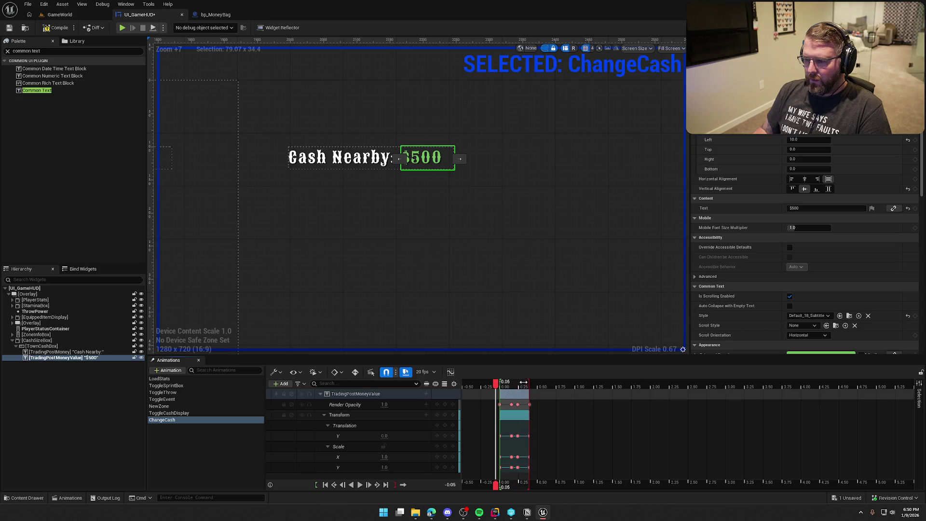
left_click_drag(496, 389, 500, 388)
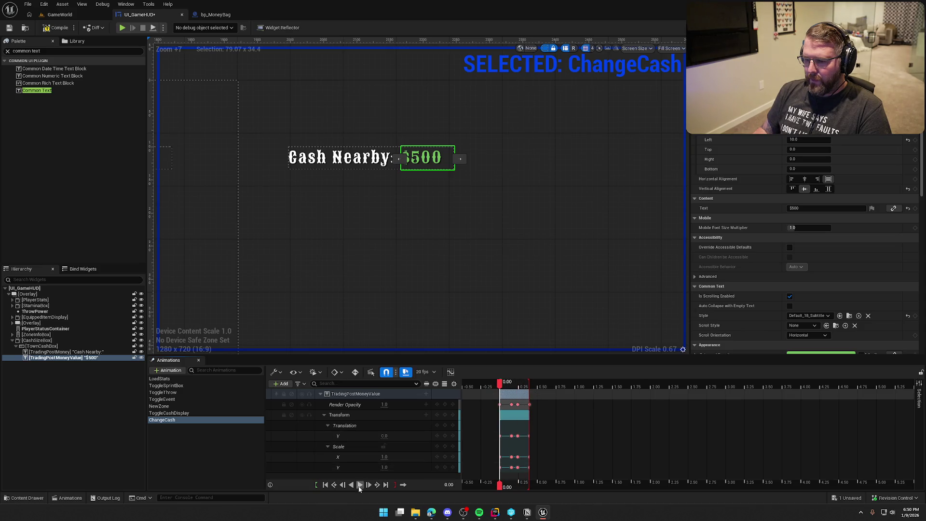
- Replay ChangeCash repeatedly and scrub to 0.20 to check the extended timing
left_click(407, 261)
left_click(360, 485)
left_click(361, 485)
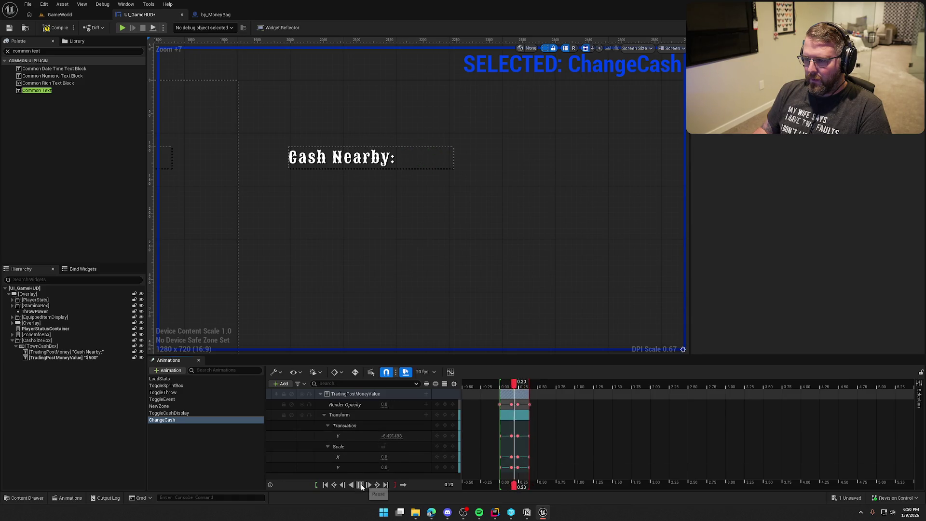
left_click(361, 485)
left_click(361, 486)
left_click(361, 485)
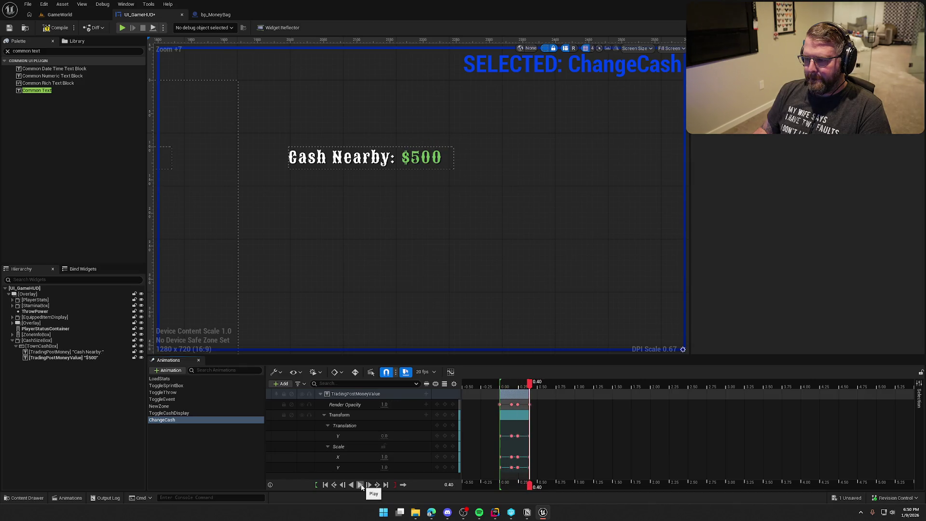
left_click_drag(530, 383, 515, 386)
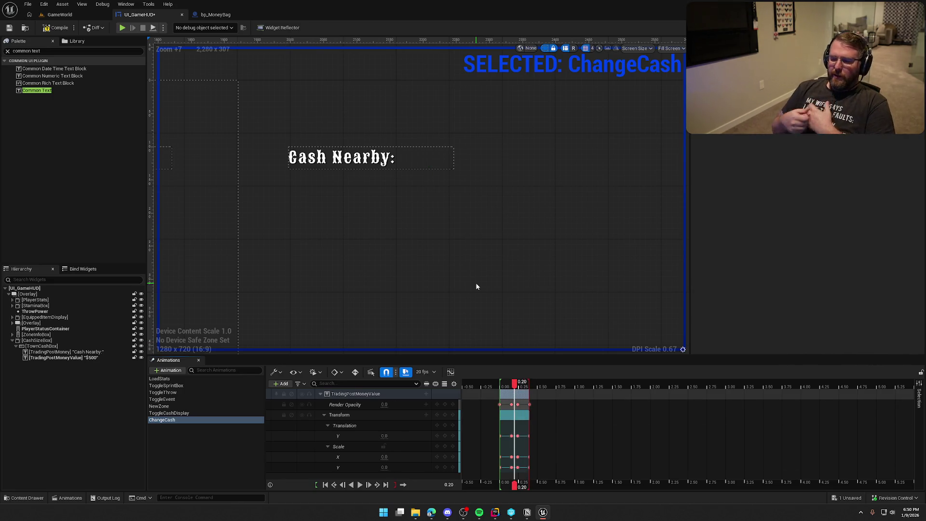
- Compile and save UI_GameHUD, deselect the animation, and show the EventGraph
left_click(52, 30)
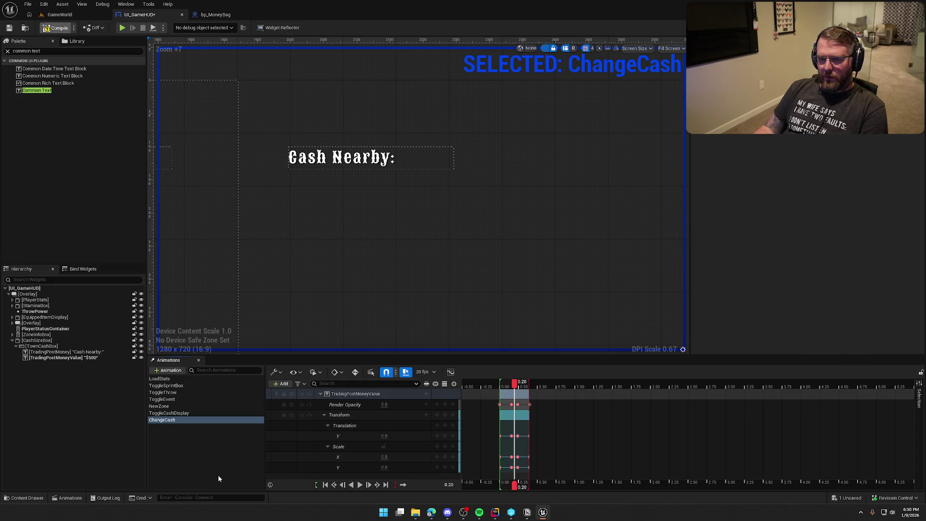
left_click(189, 441)
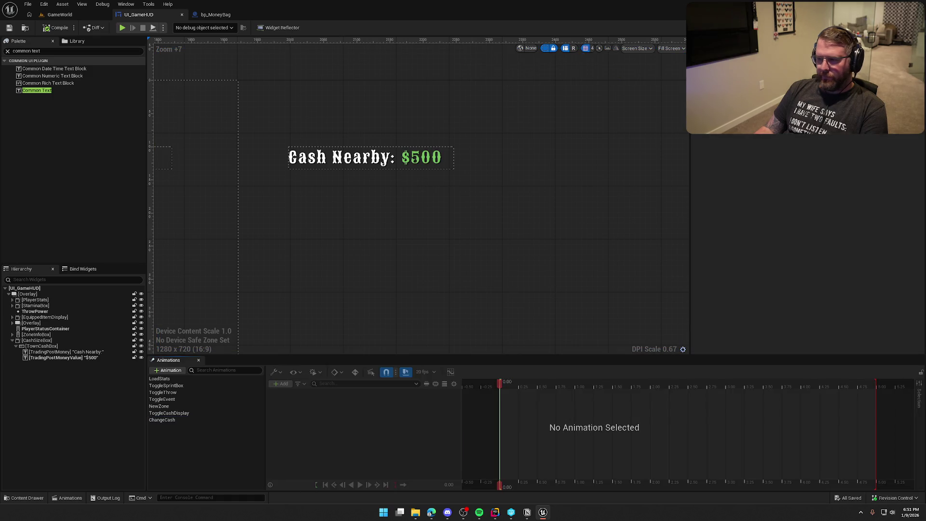
left_click(905, 28)
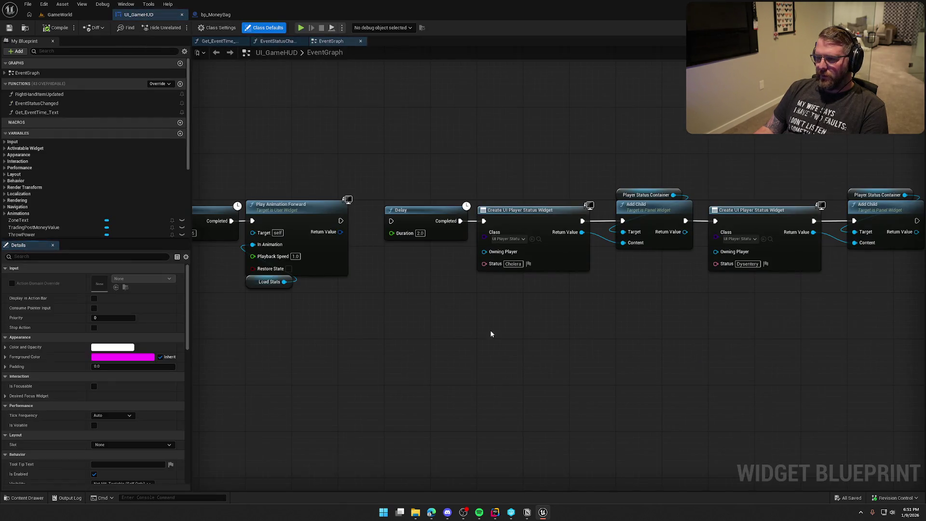
- Add a custom event named UpdateCash to the graph
scroll(436, 336, "down", 5)
scroll(531, 345, "up", 8)
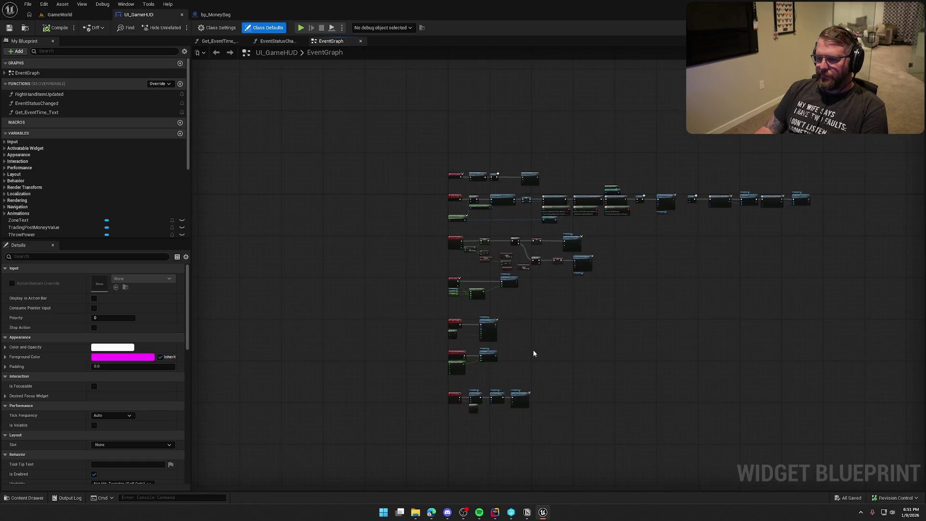
right_click(354, 220)
type("custom")
left_click(398, 234)
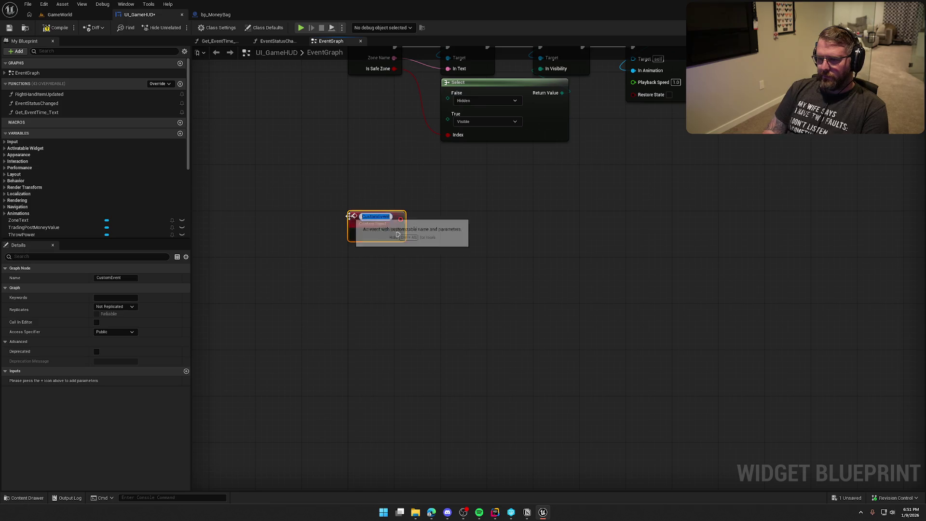
type("UpdateCash")
key("Return")
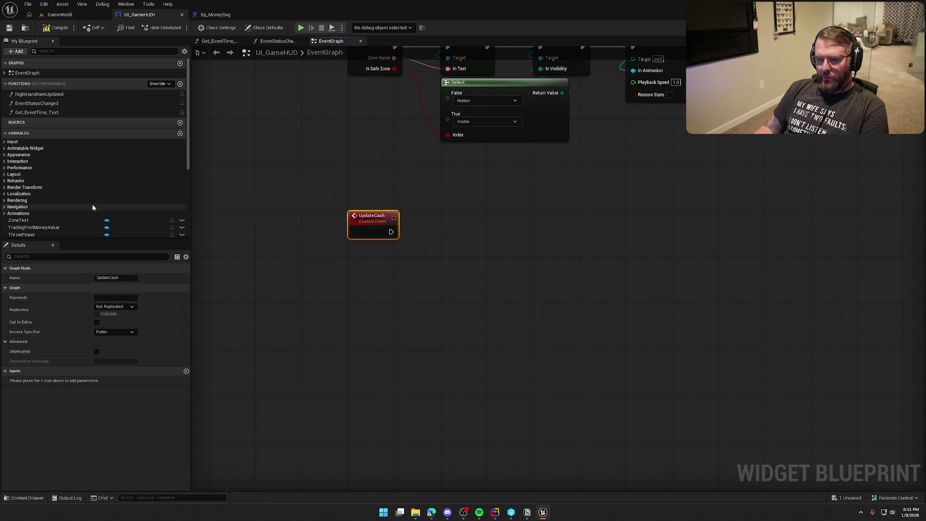
- Drag in ChangeCash and wire UpdateCash to a Play Animation Forward node
left_click(15, 214)
scroll(39, 219, "down", 2)
mouse_move(38, 220)
left_mouse_down()
mouse_move(420, 223)
mouse_move(419, 203)
mouse_move(472, 211)
left_mouse_up()
type("play anim")
key("Down")
key("Return")
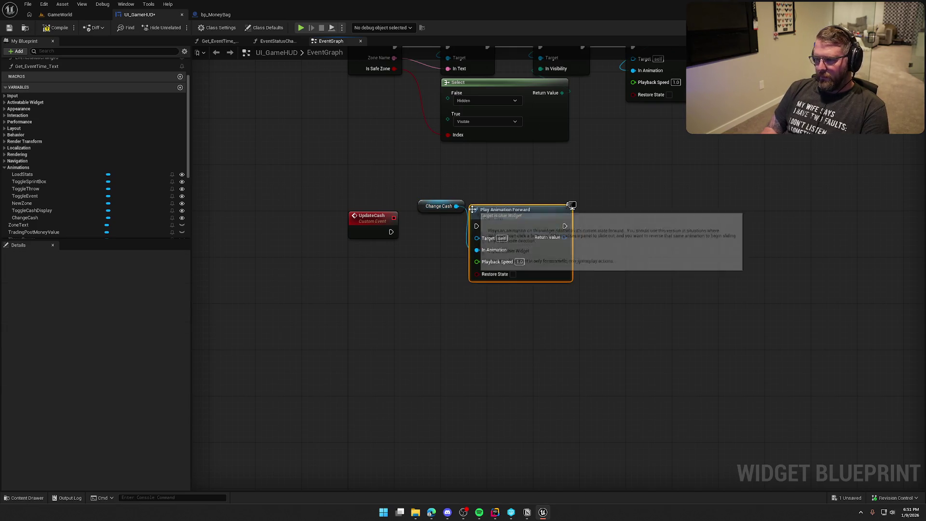
mouse_move(437, 206)
left_mouse_down()
mouse_move(462, 192)
mouse_move(490, 197)
mouse_move(391, 231)
left_mouse_up()
mouse_move(527, 221)
left_mouse_down()
mouse_move(499, 226)
mouse_move(579, 241)
mouse_move(586, 232)
left_mouse_up()
left_click(561, 226)
- Add a 0.2 s Delay after Play Animation Forward, then return to the Designer
left_click(591, 222)
left_click_drag(628, 223, 624, 223)
left_click_drag(605, 192, 537, 182)
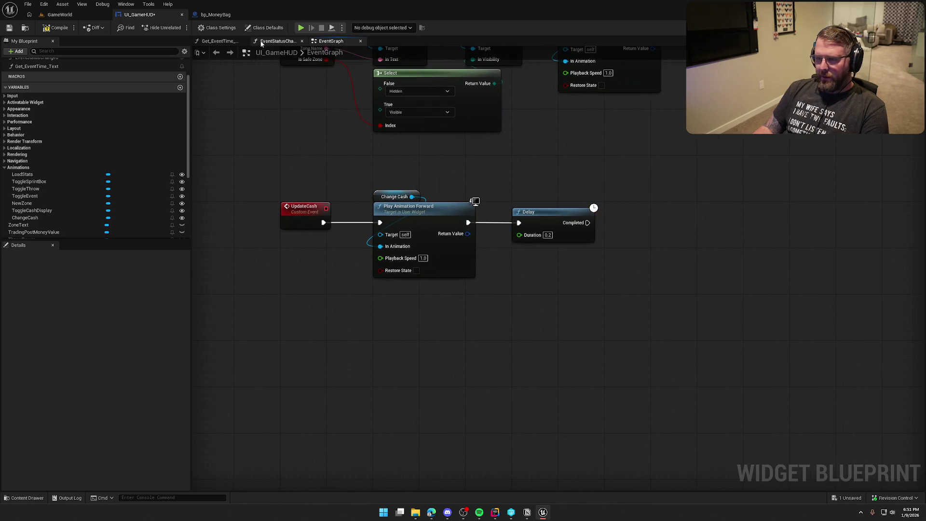
left_click(897, 28)
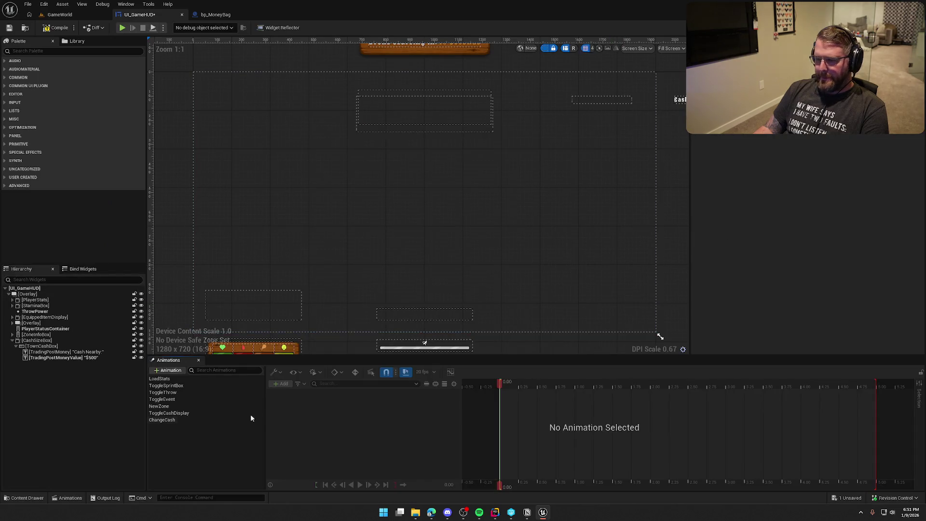
left_click(162, 420)
left_click_drag(500, 384, 516, 385)
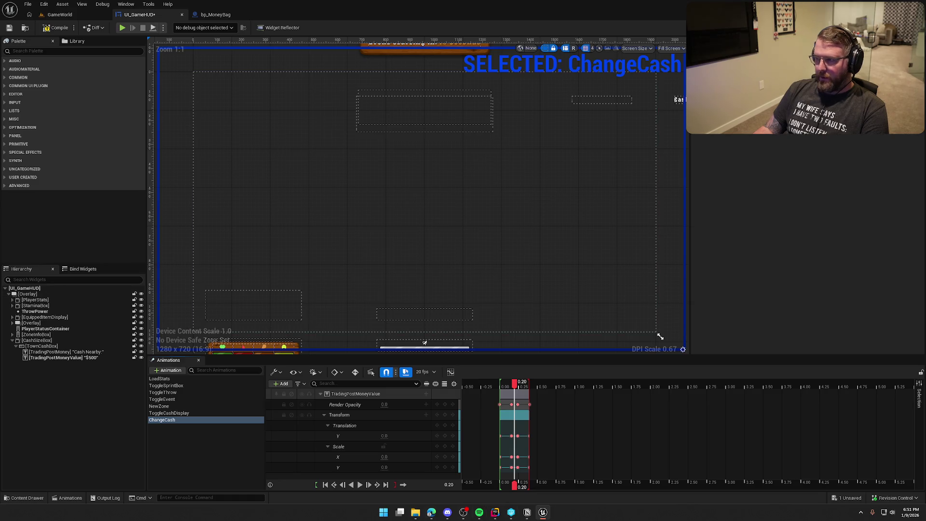
left_click(219, 433)
left_click(911, 27)
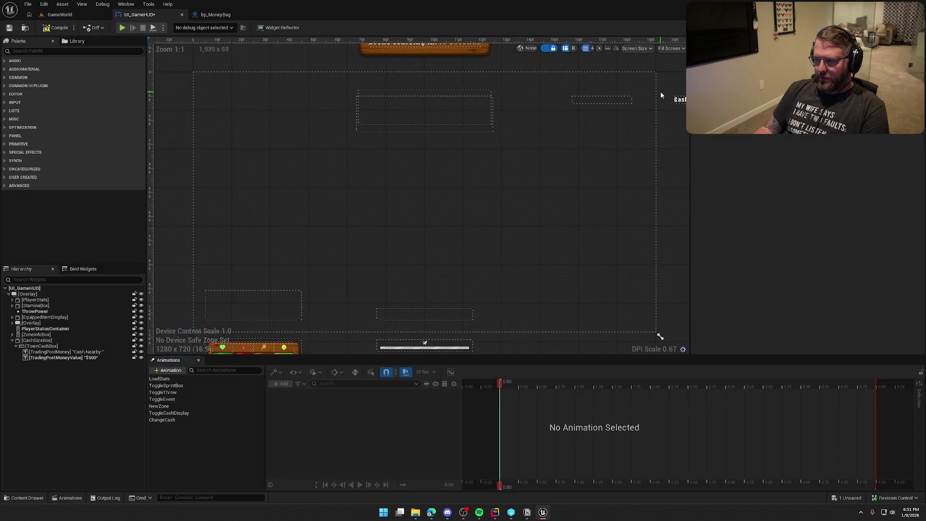
scroll(537, 156, "up", 6)
left_click(521, 104)
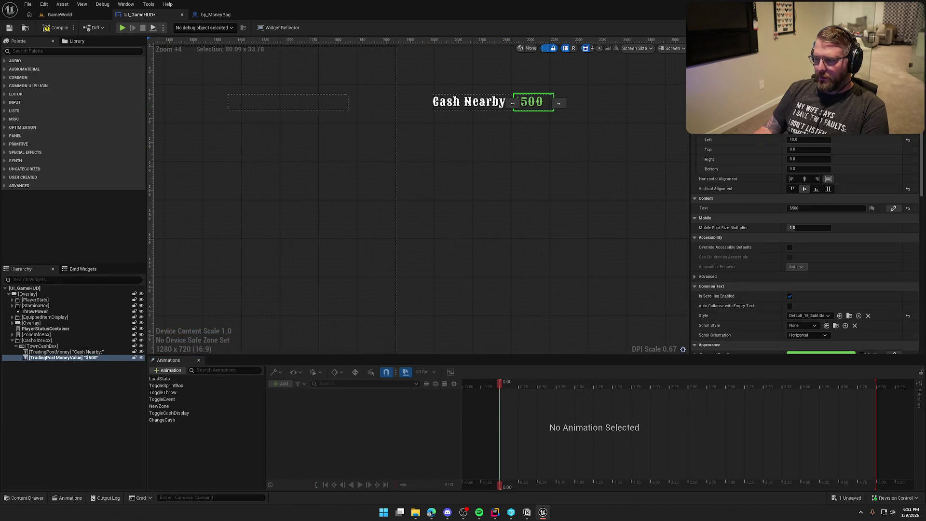
left_click(902, 27)
- Run a SetText (Text) node on Trading Post Money Value after the Delay completes
mouse_move(33, 232)
left_mouse_down()
mouse_move(578, 226)
mouse_move(601, 188)
mouse_move(639, 197)
left_mouse_up()
type("set text")
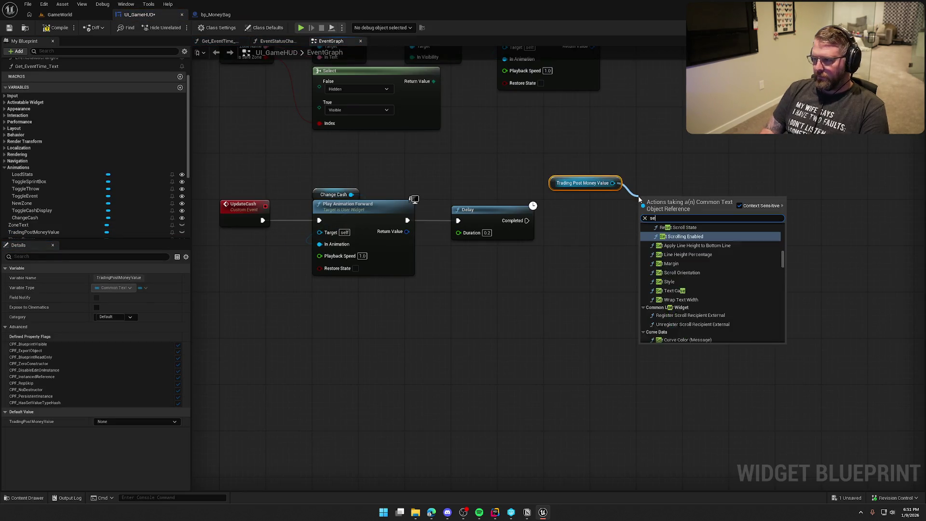
left_click(668, 304)
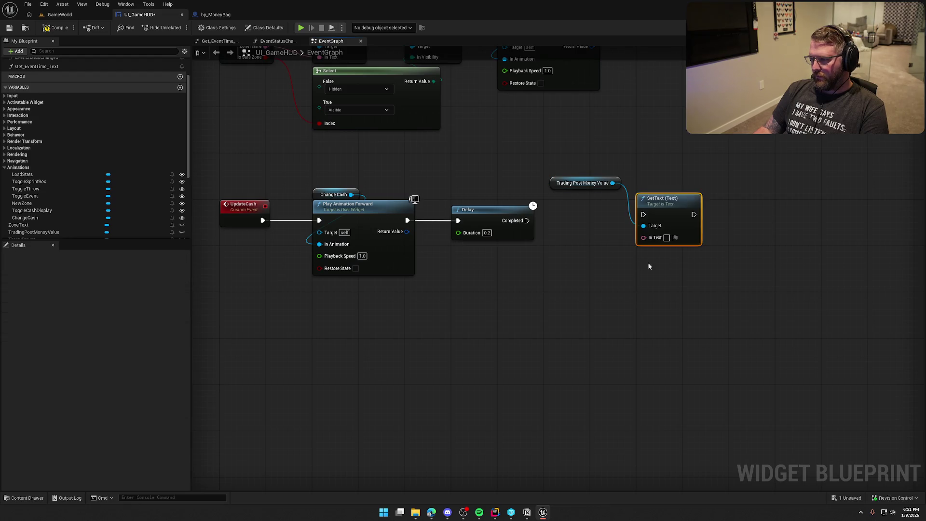
left_click_drag(643, 214, 526, 220)
mouse_move(583, 183)
left_mouse_down()
mouse_move(668, 189)
mouse_move(629, 209)
left_mouse_up()
left_click(674, 203, "ctrl")
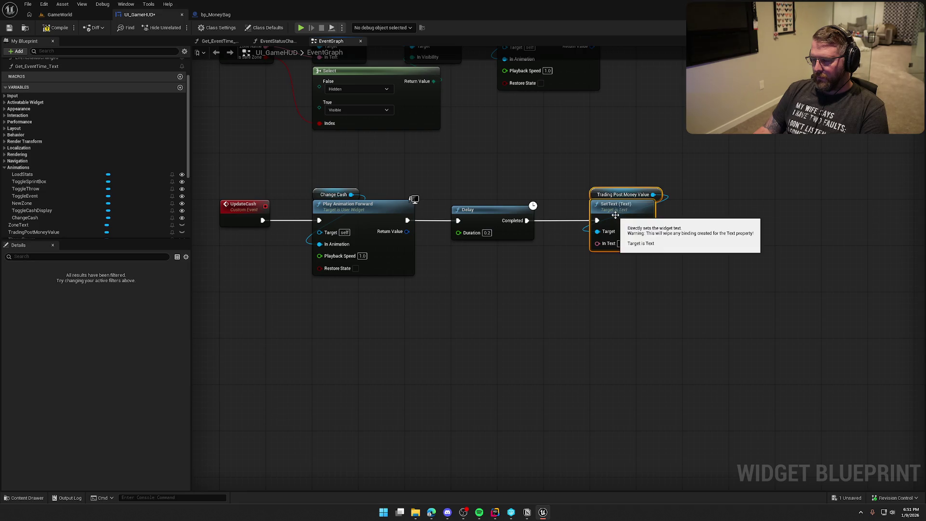
left_click(562, 278)
left_click_drag(562, 279, 605, 266)
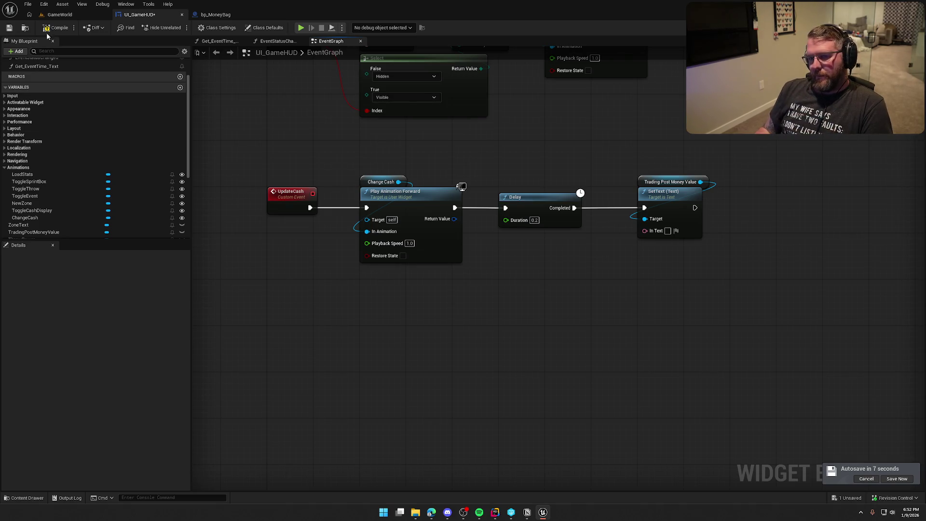
- Save UI_GameHUD and add a new custom event, starting its name with 'Tog'
key("ctrl+s")
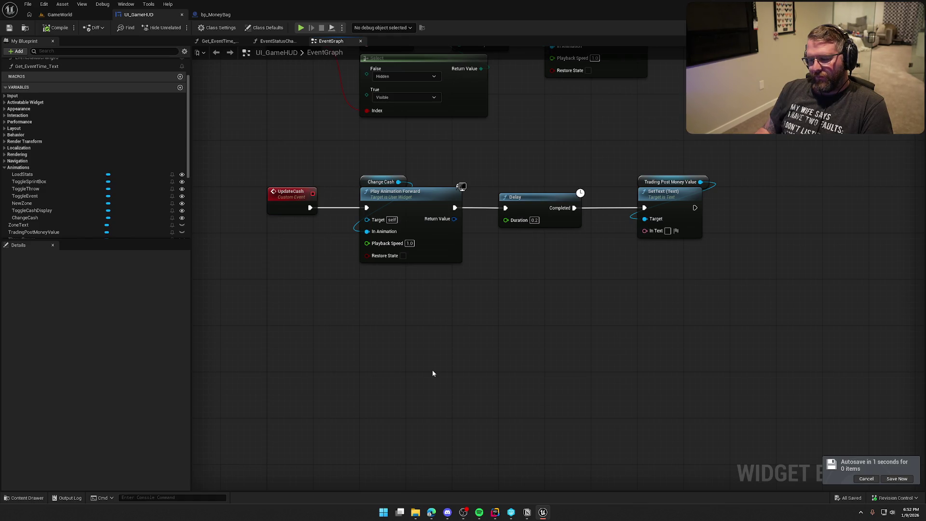
mouse_move(434, 371)
left_mouse_down()
mouse_move(422, 314)
mouse_move(314, 275)
left_mouse_up()
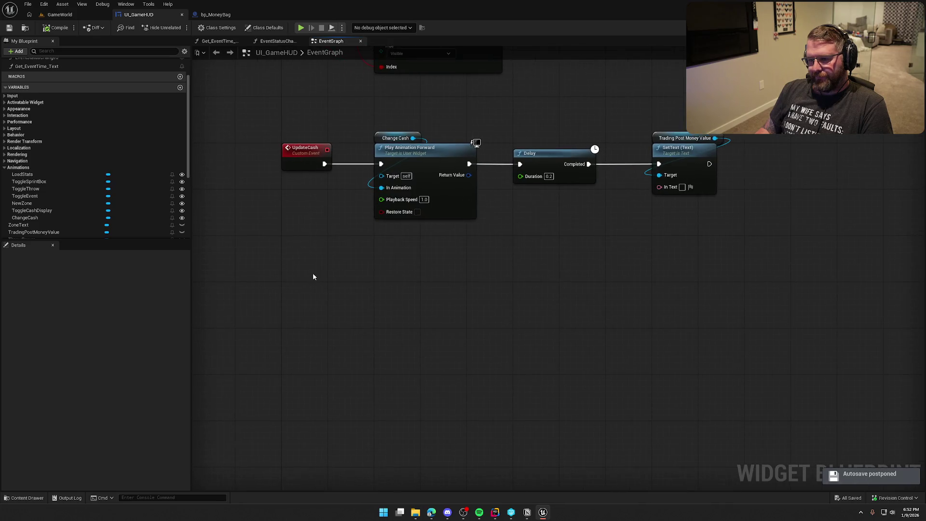
right_click(287, 258)
type("custom event")
key("Return")
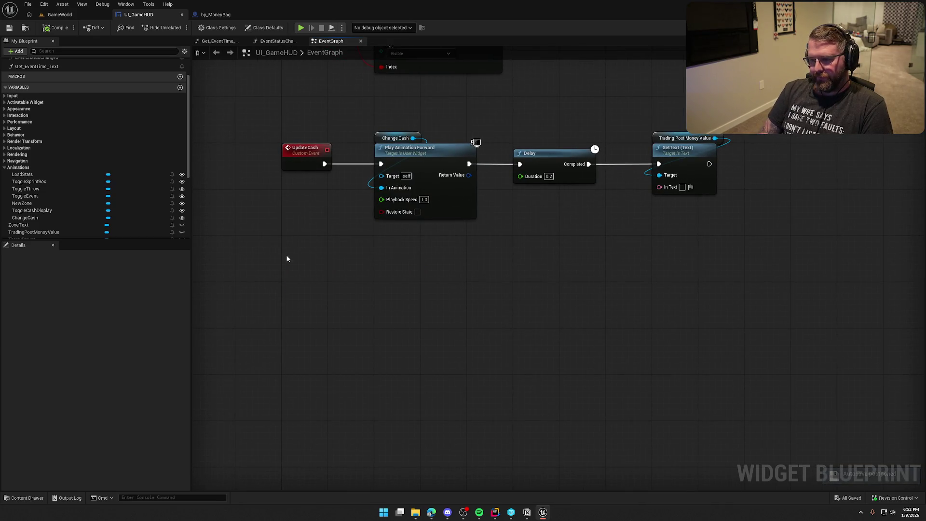
type("Toggle")
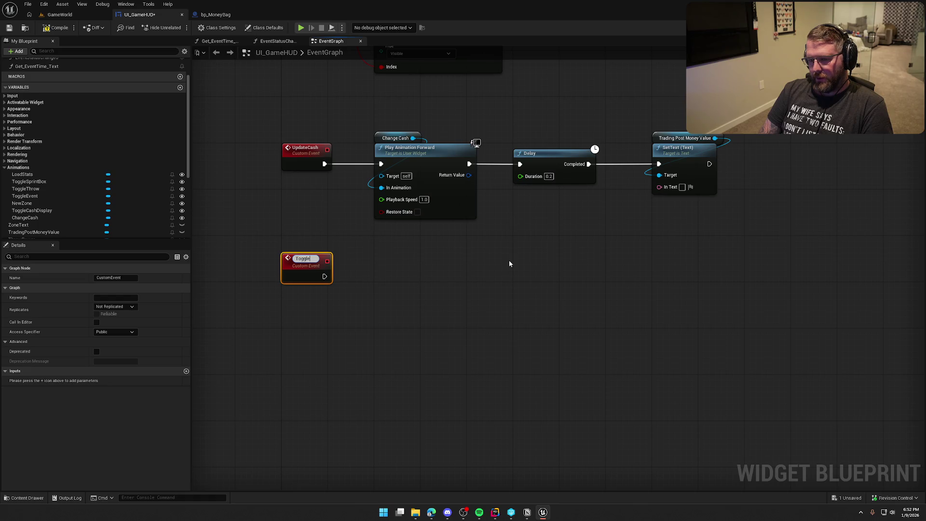
- Name the custom event ToggleCashUI and nudge it into position
type("CashUI")
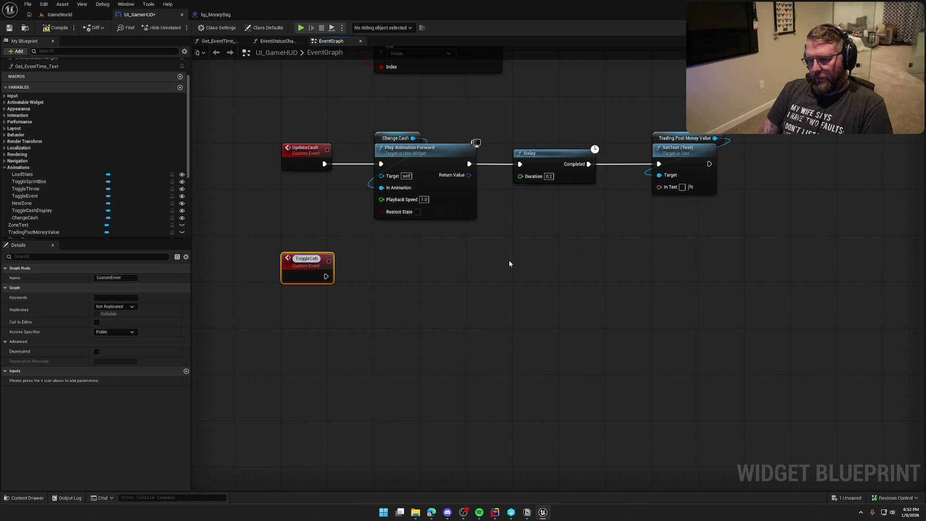
key("Return")
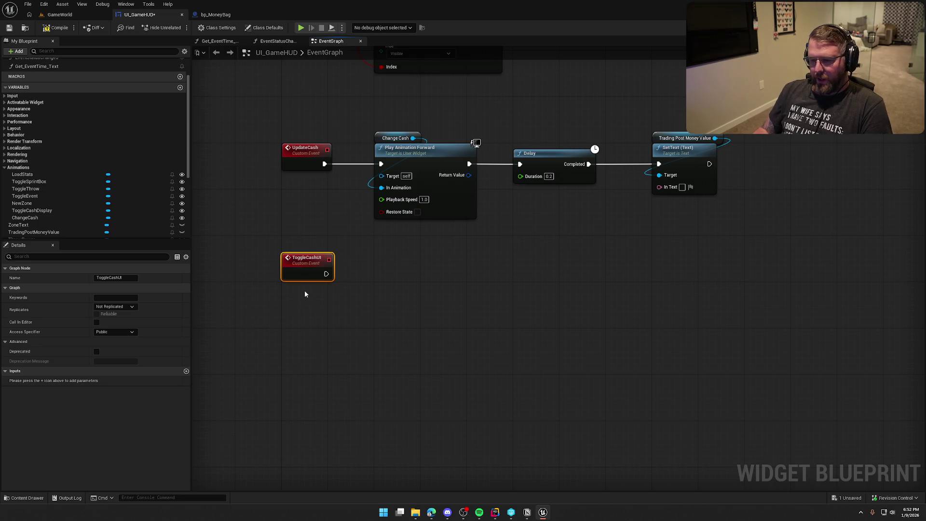
left_click_drag(300, 266, 300, 250)
left_click(386, 302)
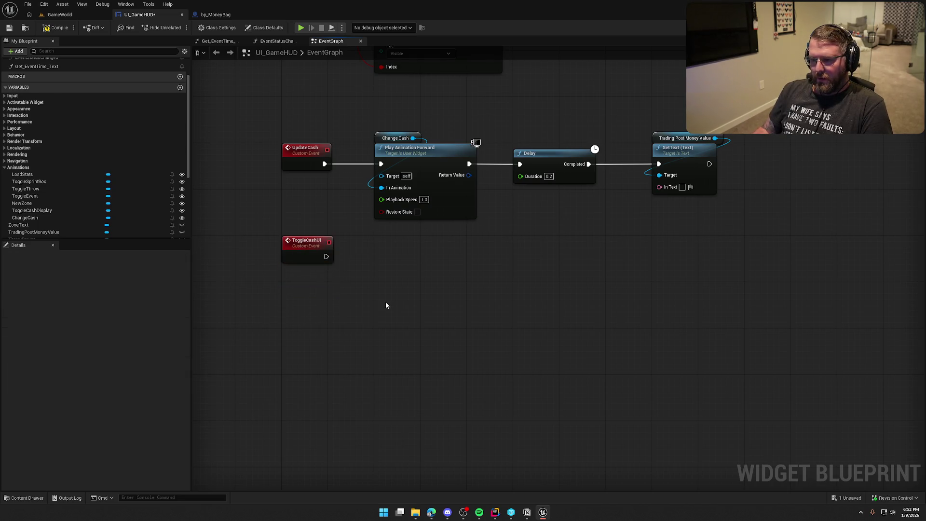
- Drag in Toggle Cash Display and place a Play Animation node beside ToggleCashUI
left_click(896, 28)
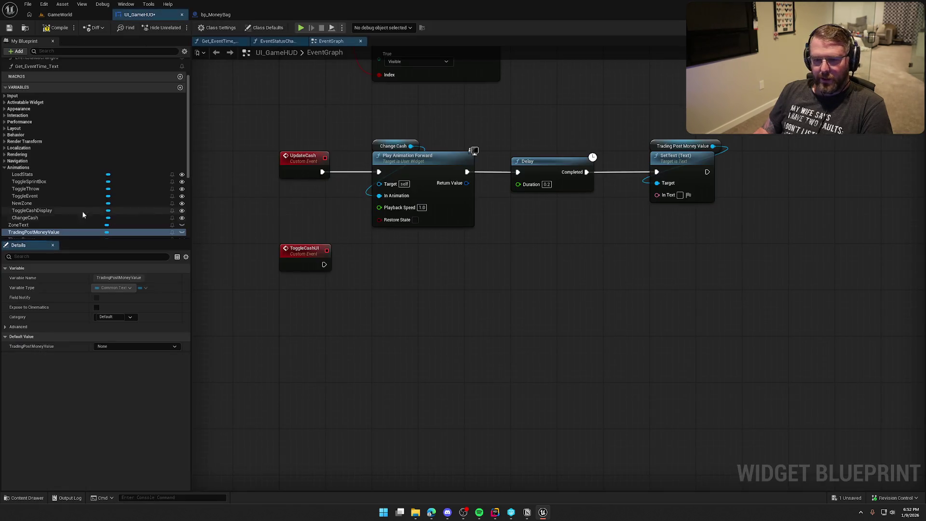
mouse_move(43, 210)
left_mouse_down()
mouse_move(248, 293)
mouse_move(363, 300)
left_mouse_up()
type("play")
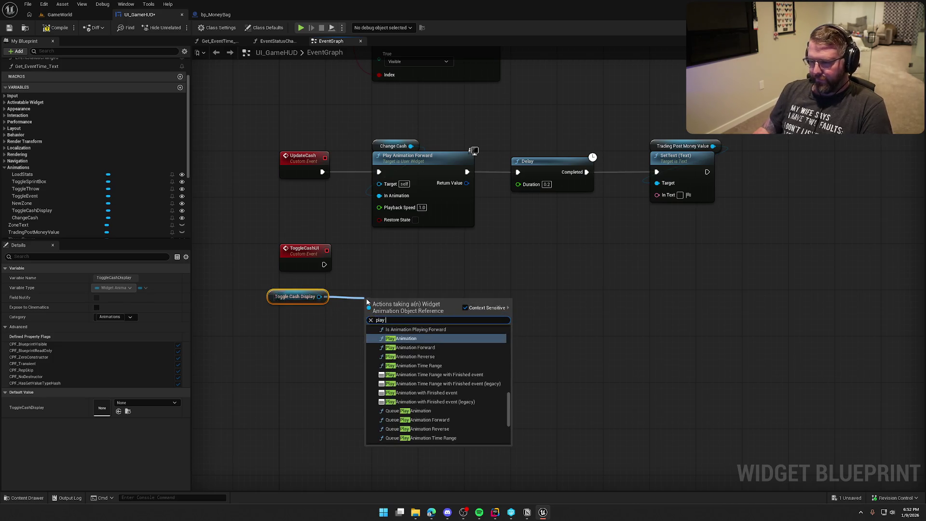
left_click(405, 338)
left_click_drag(418, 304, 453, 288)
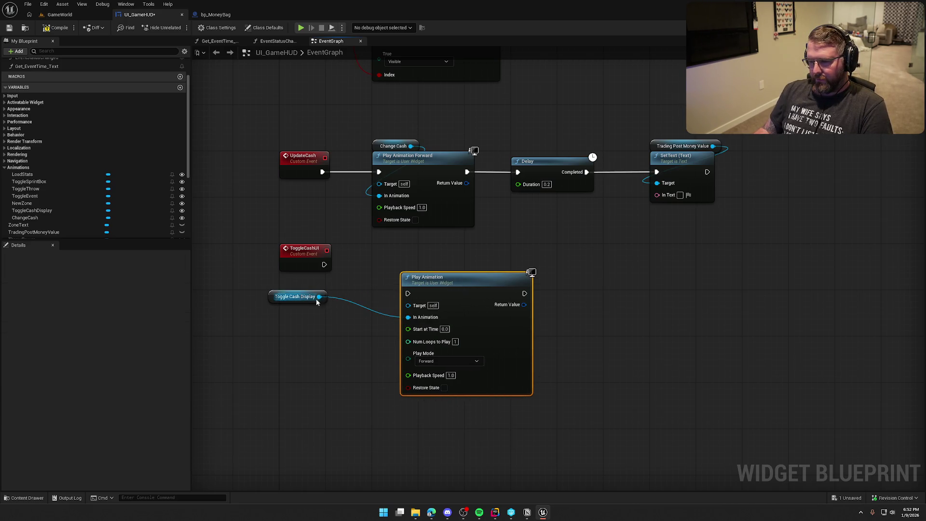
mouse_move(280, 298)
left_mouse_down()
mouse_move(424, 263)
mouse_move(413, 274)
mouse_move(324, 264)
left_mouse_up()
left_click_drag(451, 287, 426, 260)
- Feed Play Mode from a Boolean Select driven by a new Entered Town input
left_click(562, 246)
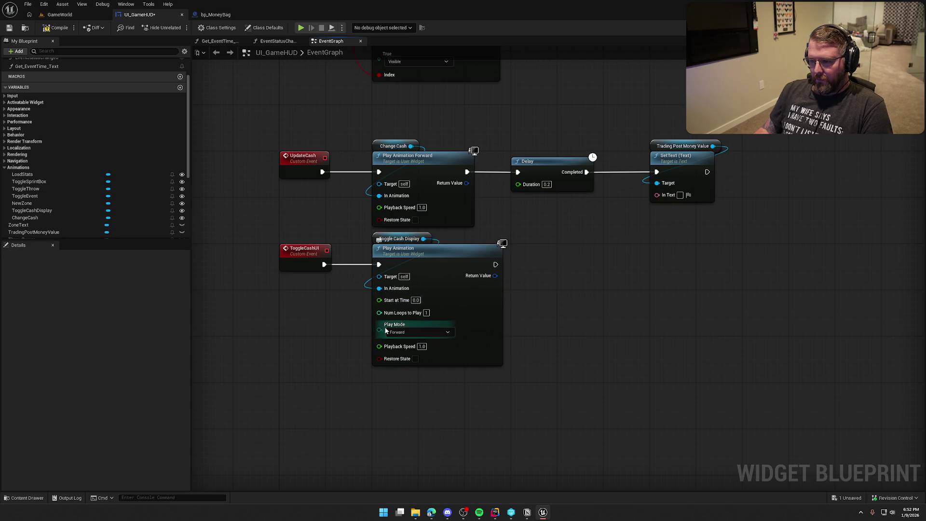
left_click_drag(379, 330, 332, 349)
type("select")
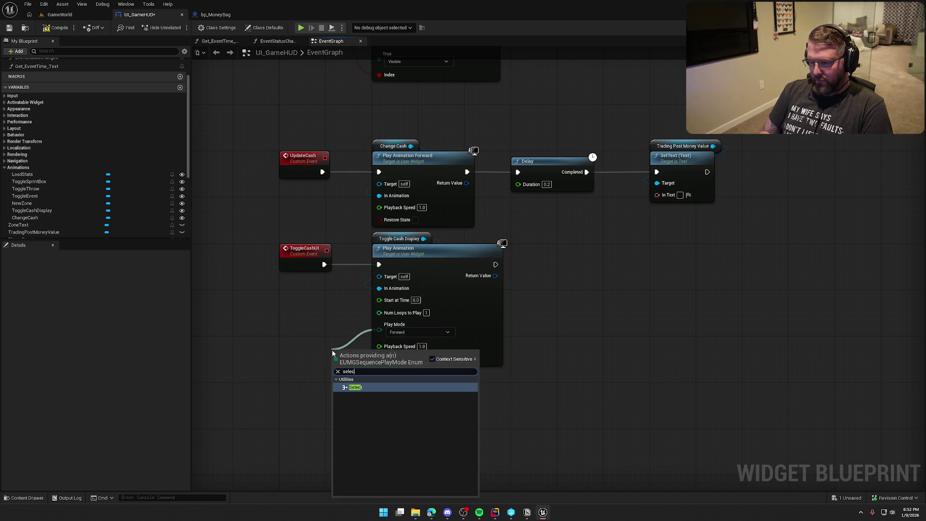
key("Return")
left_click(367, 412)
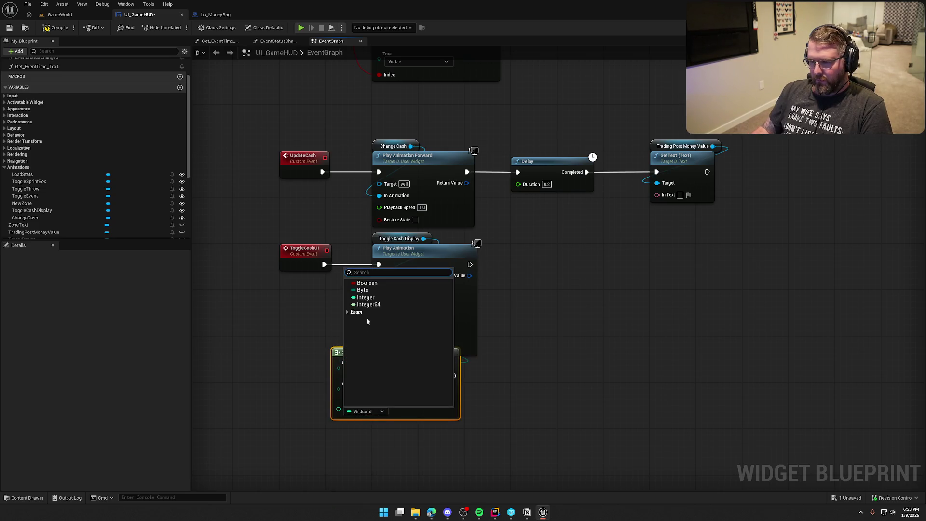
left_click(367, 283)
left_click_drag(338, 405, 307, 268)
left_click(32, 380)
type("Entered Town")
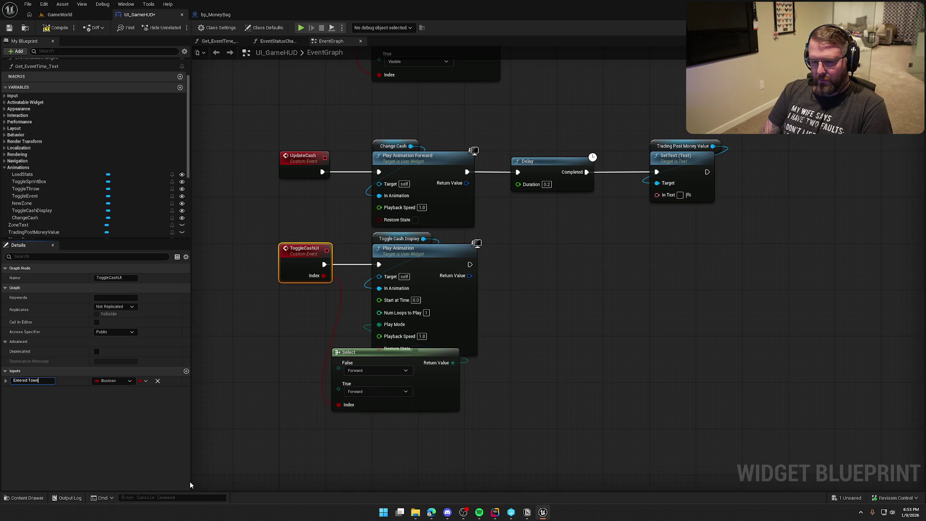
key("Return")
- Set the Select's False option to Reverse, tidy the nodes, and save
mouse_move(362, 235)
left_mouse_down()
mouse_move(410, 256)
mouse_move(520, 259)
mouse_move(502, 259)
left_mouse_up()
left_click_drag(390, 357, 384, 299)
left_click(368, 313)
left_click(366, 329)
left_click(437, 479)
mouse_move(437, 480)
left_mouse_down()
mouse_move(367, 415)
mouse_move(439, 414)
left_mouse_up()
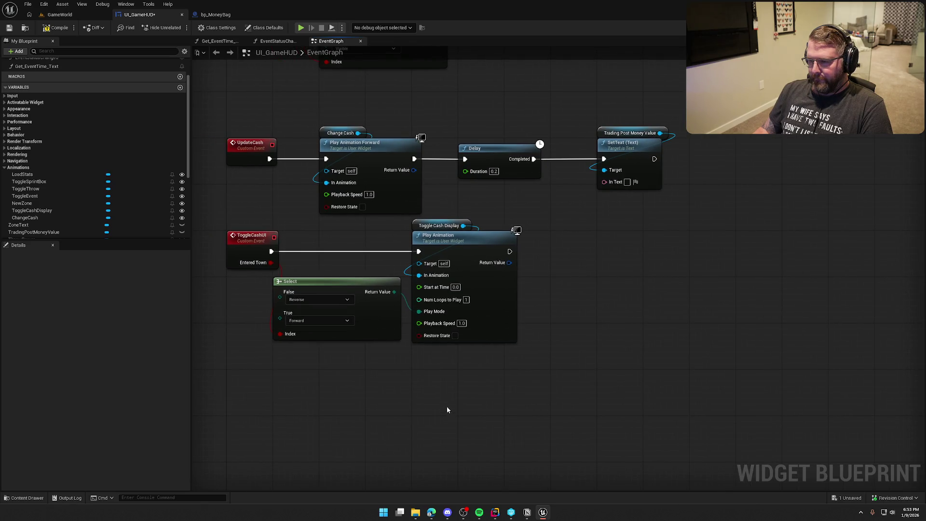
key("ctrl+s")
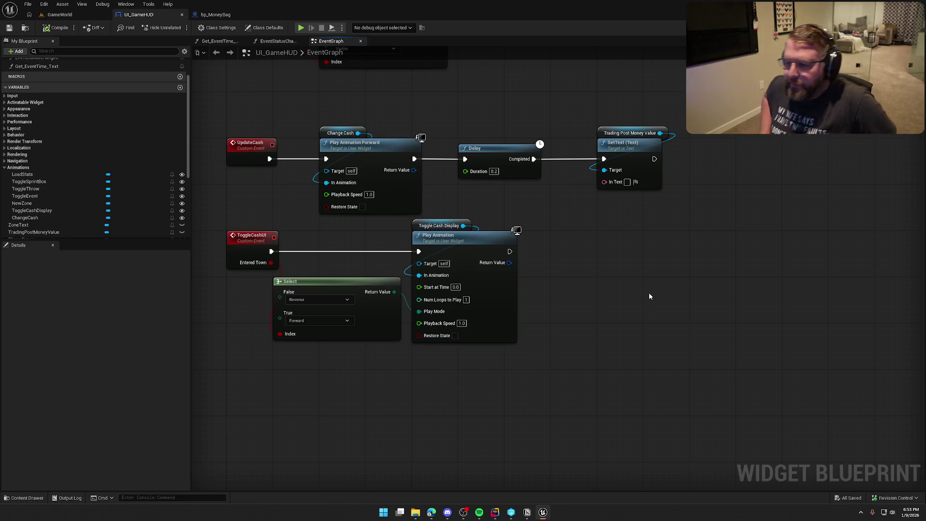
- Move the ToggleCashUI chain lower in the graph, below the UpdateCash nodes
mouse_move(624, 232)
left_mouse_down()
mouse_move(665, 232)
mouse_move(612, 261)
mouse_move(627, 293)
left_mouse_up()
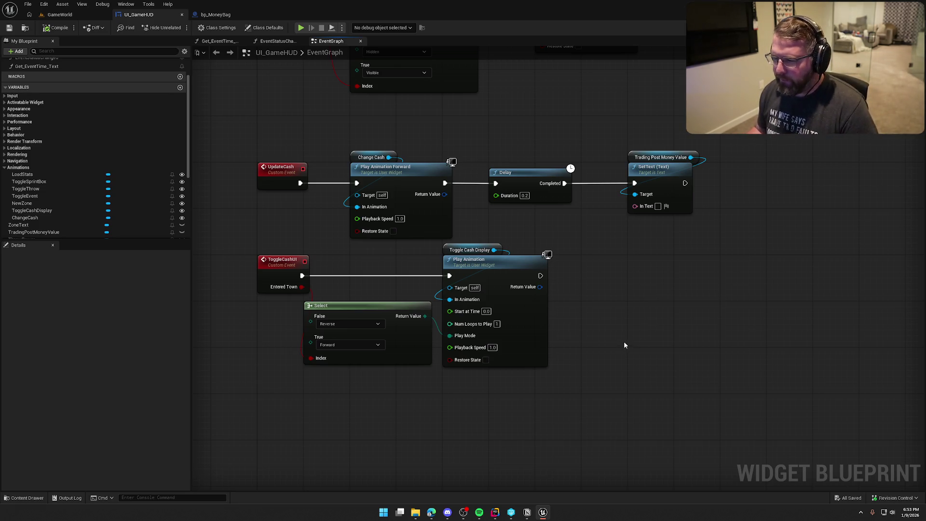
left_click_drag(624, 343, 632, 352)
left_click_drag(672, 413, 268, 275)
left_click(623, 299)
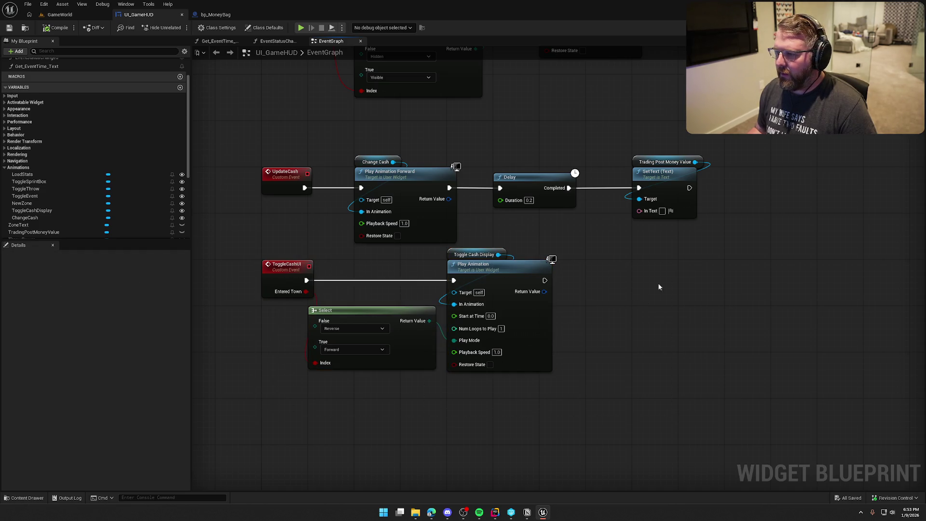
left_click(668, 202)
left_click_drag(597, 434, 256, 252)
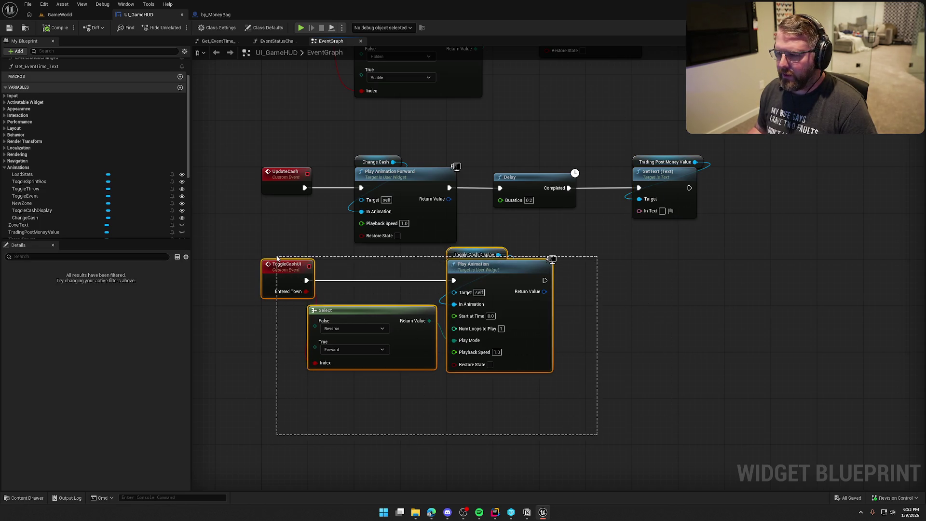
left_click_drag(287, 292, 282, 320)
left_click(367, 272)
left_click_drag(367, 272, 361, 296)
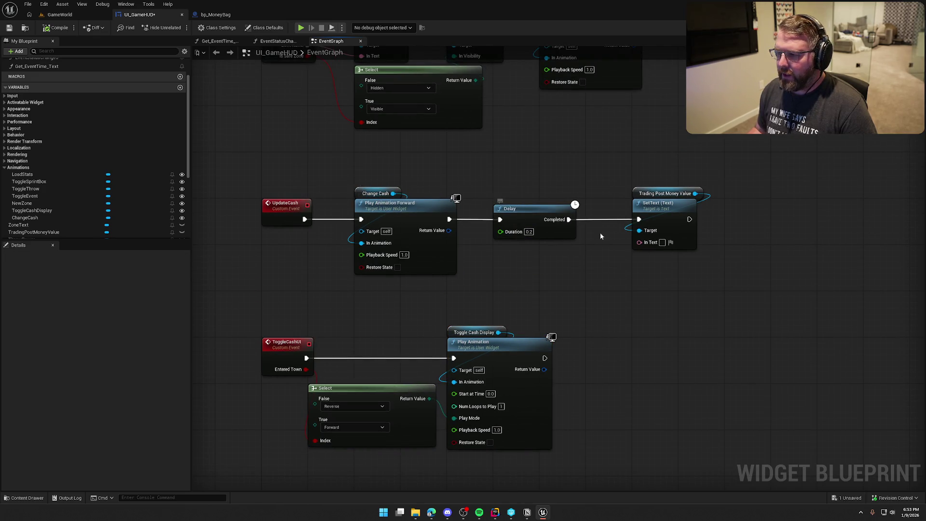
left_click_drag(624, 184, 753, 294)
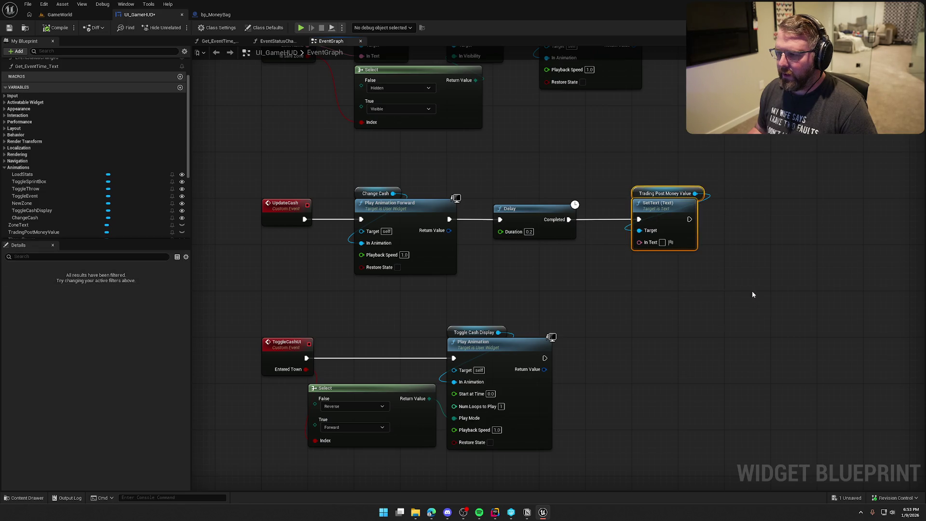
left_click(537, 288)
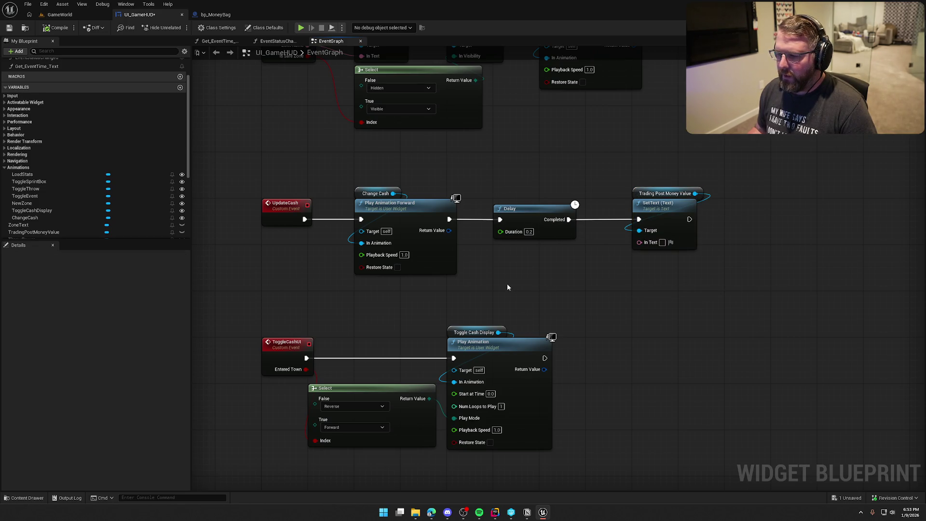
- Save the current blueprint and open bp_Player from the Logic > Player folder
key("ctrl+s")
key("ctrl+space")
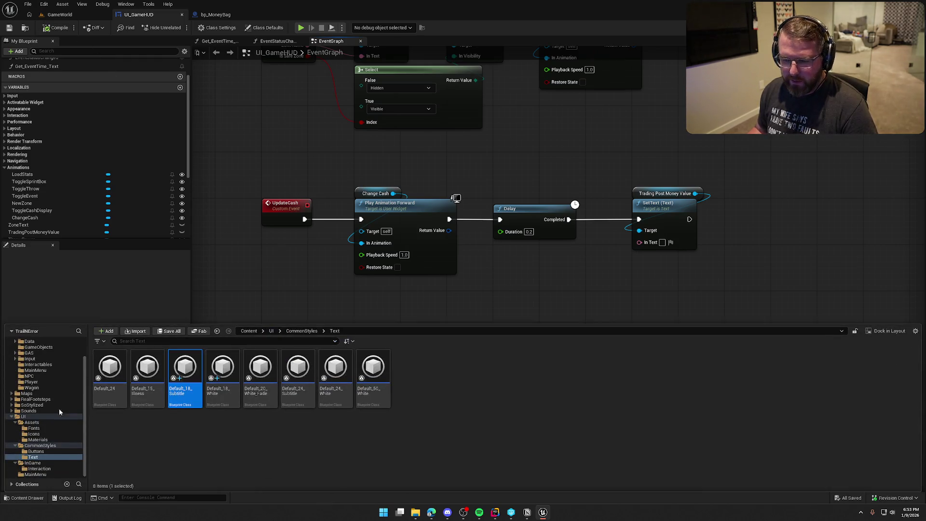
scroll(48, 410, "up", 3)
left_click(31, 405)
left_click(148, 369)
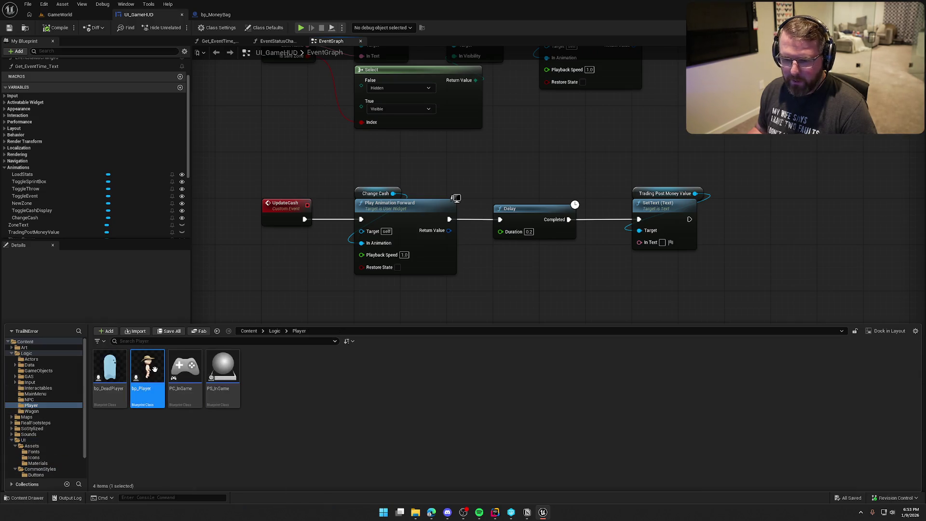
double_click(155, 369)
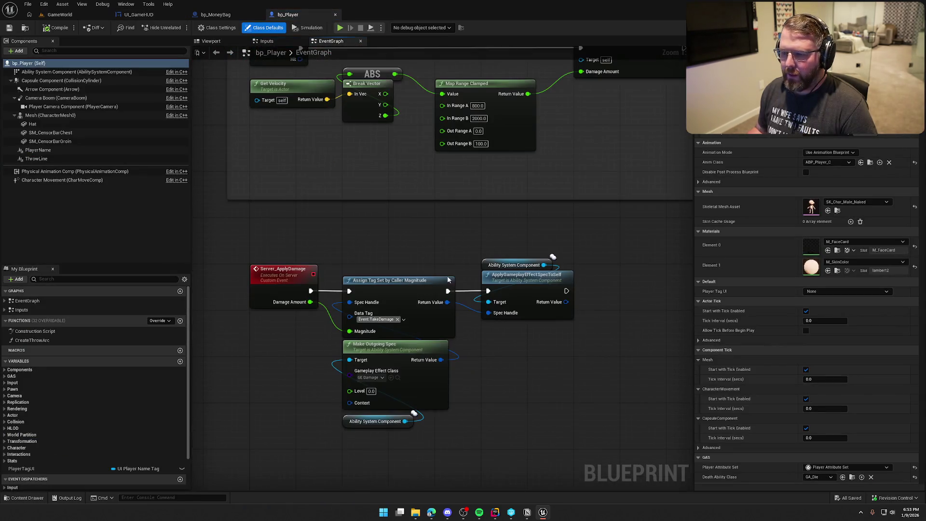
- Add a CurrentTradingPost variable typed as a Bp Trading Post object reference
left_click(180, 361)
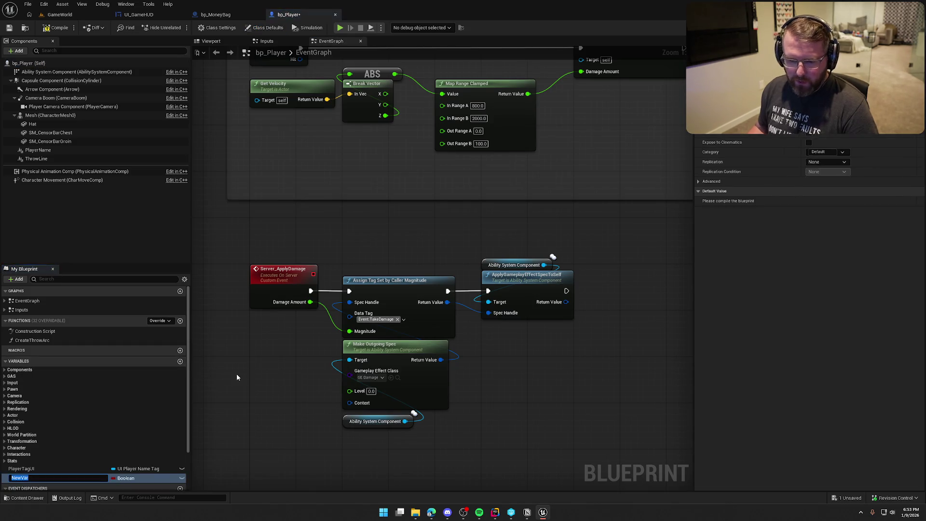
type("CurrentTradingPost")
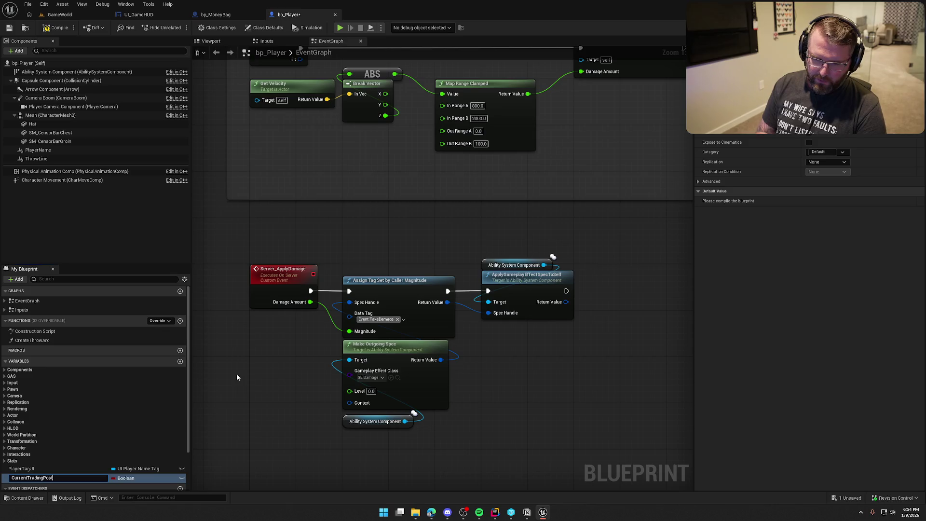
key("Return")
left_click(125, 478)
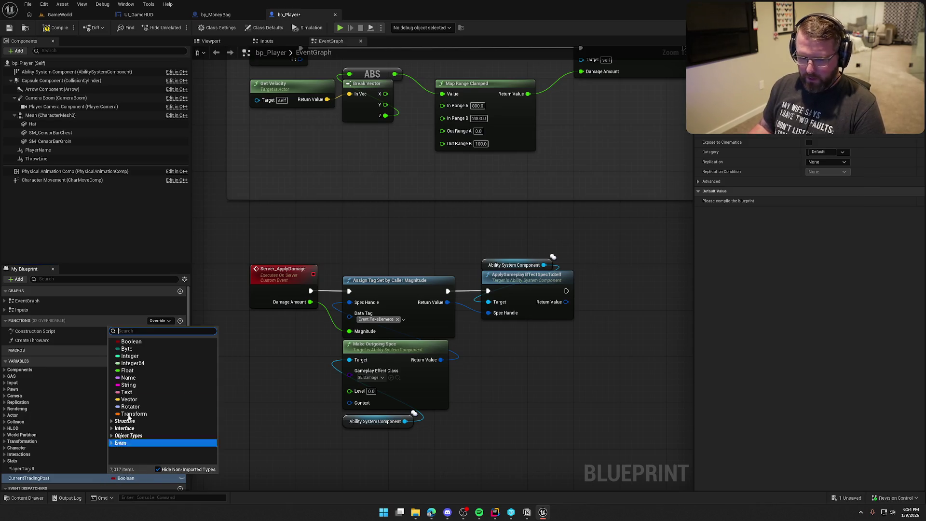
type("ag")
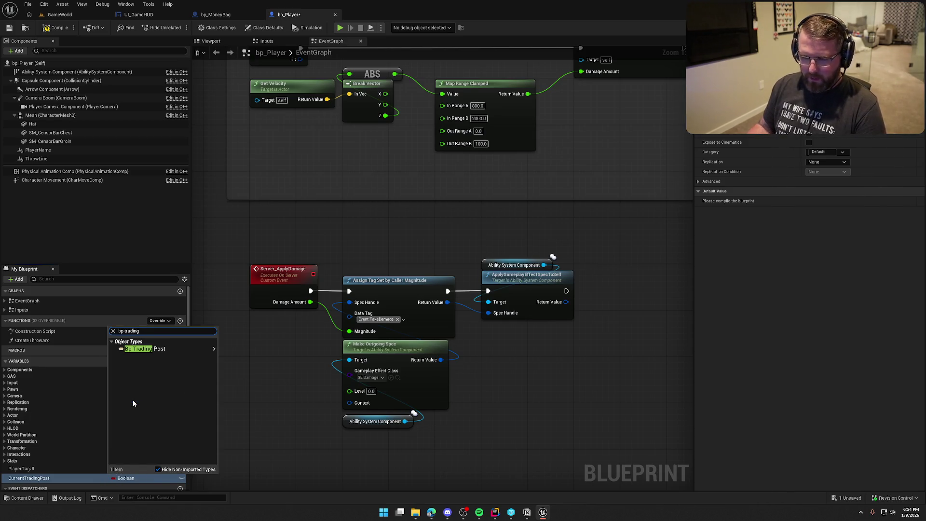
left_click(234, 348)
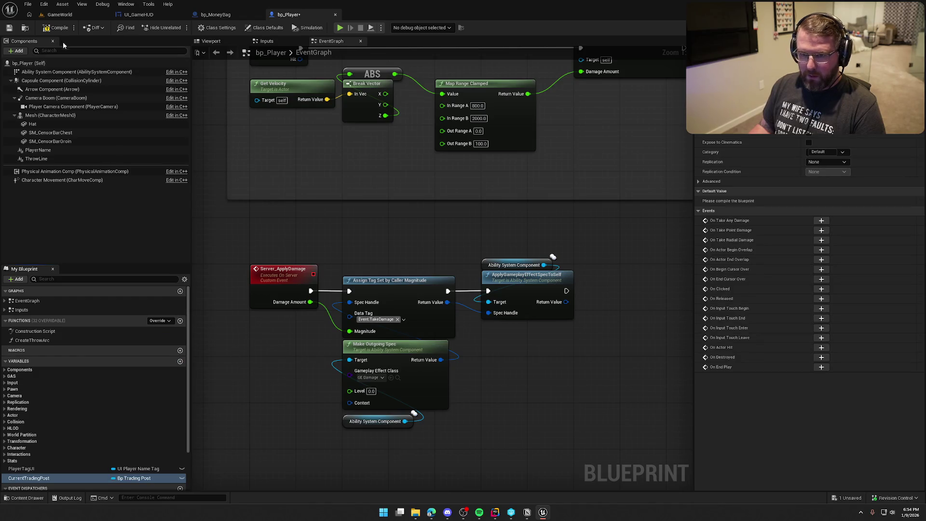
- Compile and save bp_Player, dismissing the check-out prompt
key("F7")
key("Return")
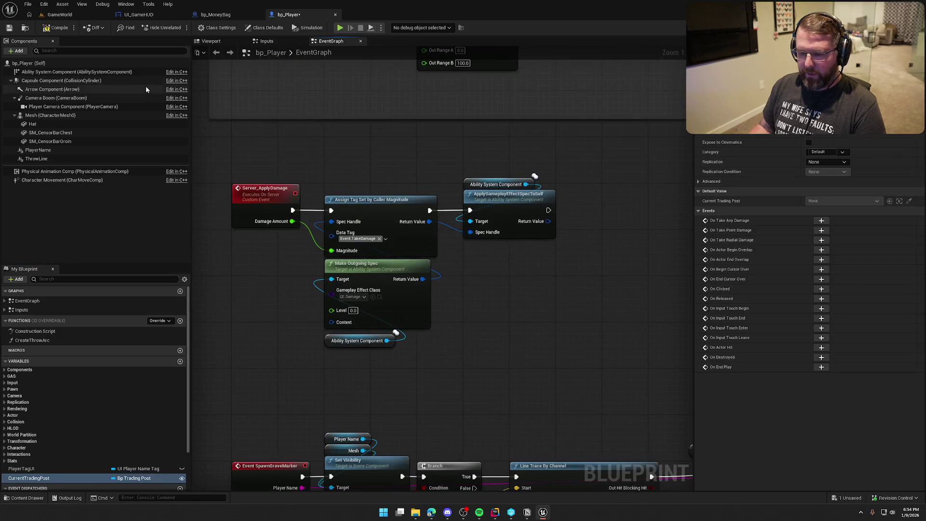
key("ctrl+s")
mouse_move(578, 300)
left_mouse_down()
mouse_move(627, 308)
mouse_move(577, 301)
left_mouse_up()
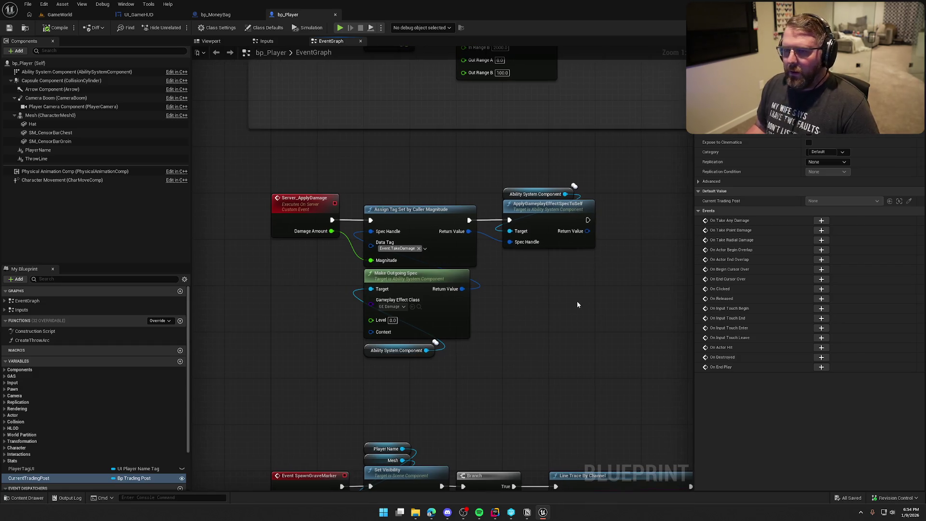
- Open bp_TradingPost from Logic > Actors in the Content Drawer
left_click(21, 30)
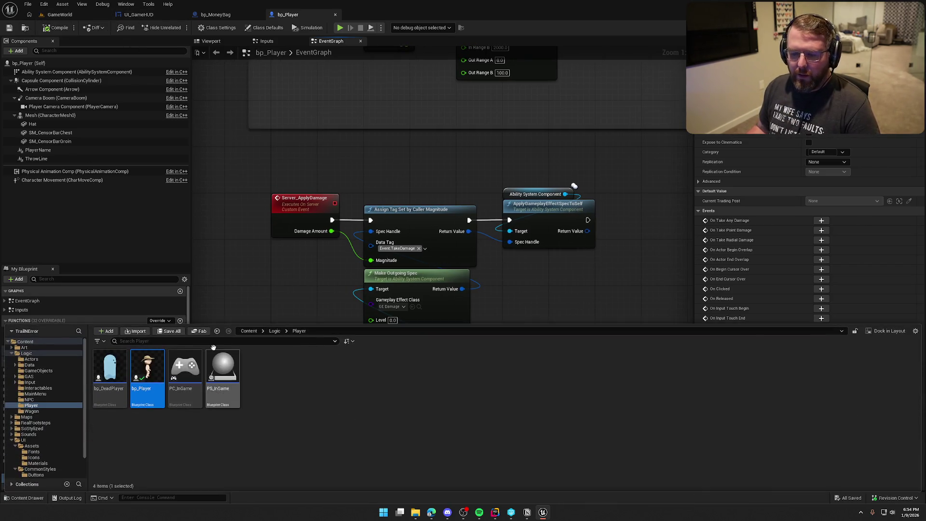
left_click(36, 390)
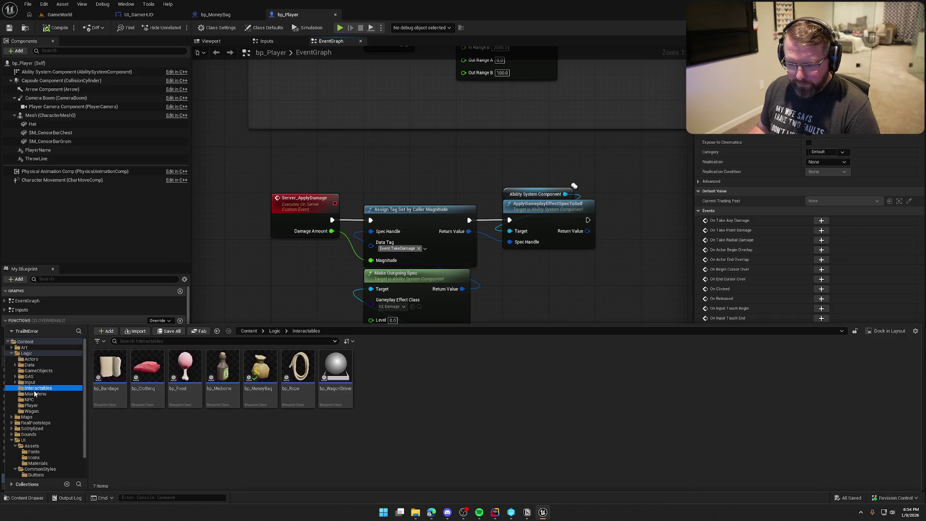
left_click(37, 361)
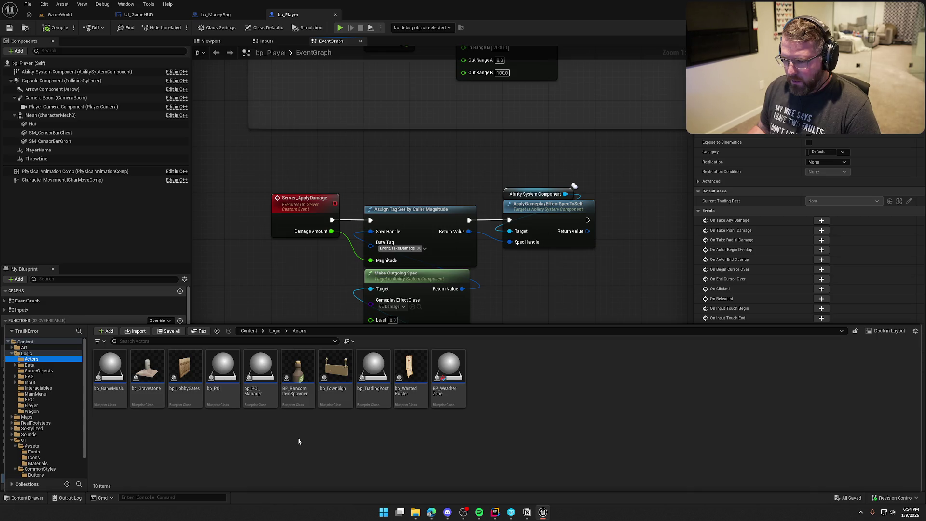
double_click(367, 385)
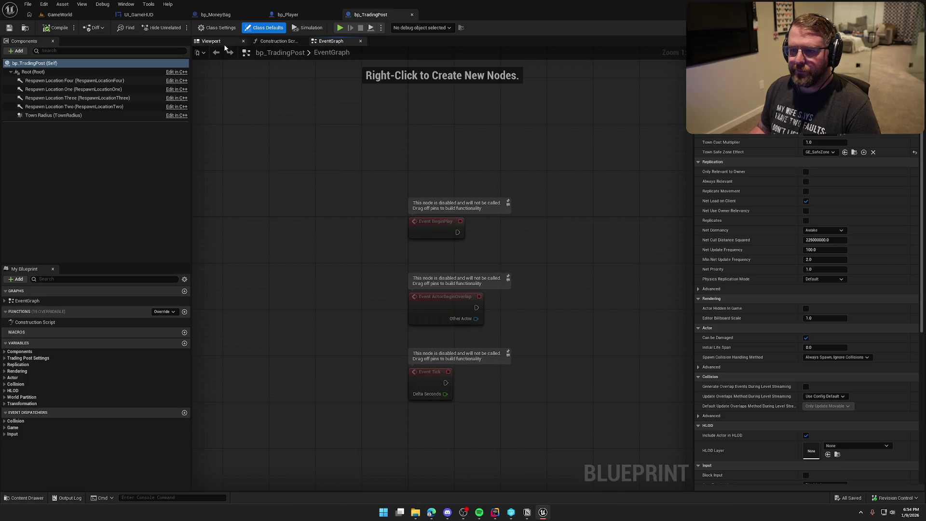
- Add an On Component Begin Overlap event for the Town Radius component
left_click(223, 44)
left_click(53, 115)
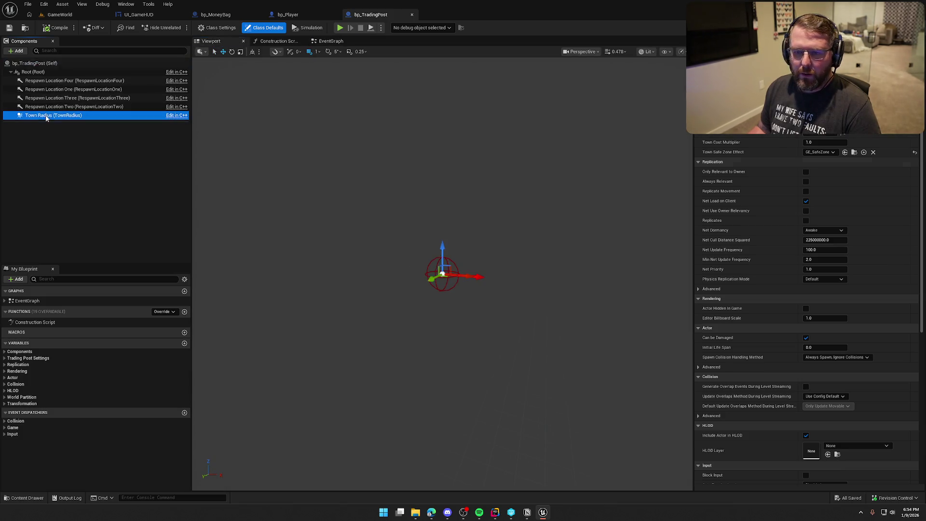
scroll(795, 375, "down", 15)
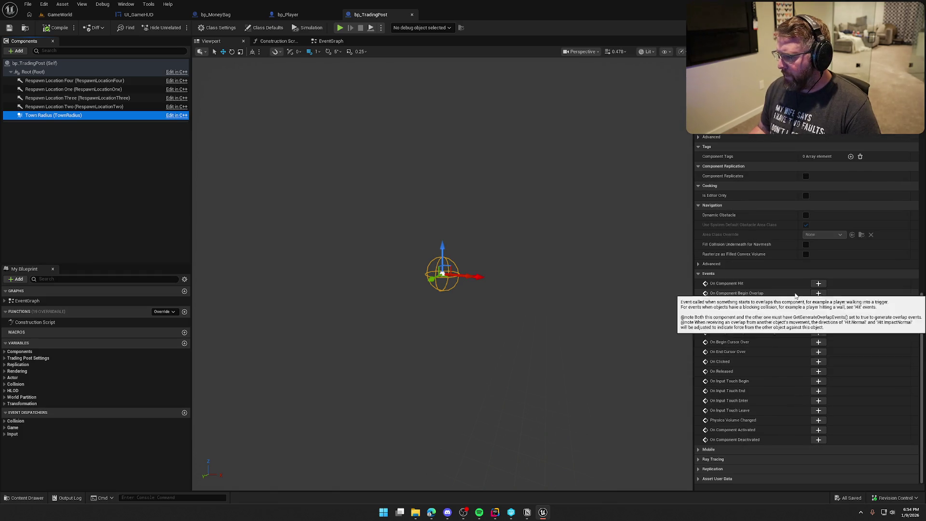
left_click(818, 294)
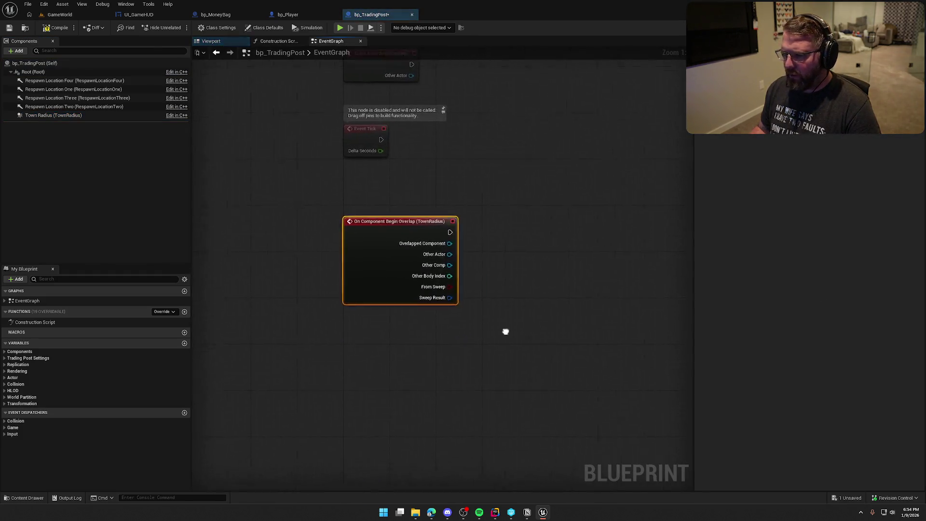
mouse_move(271, 200)
left_mouse_down()
mouse_move(274, 189)
mouse_move(270, 197)
left_mouse_up()
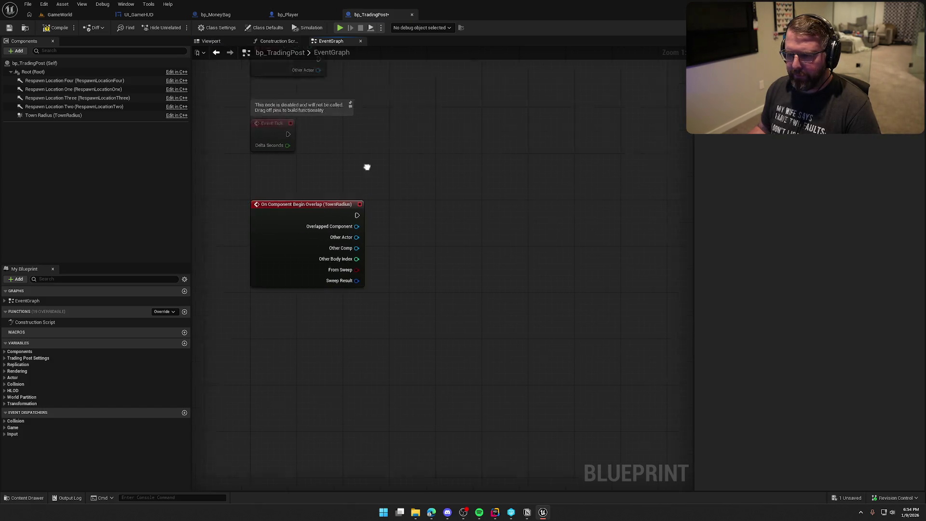
- Delete the three disabled default events and recentre the overlap event node
left_click_drag(407, 374, 294, 194)
key("Delete")
left_click_drag(359, 451, 351, 218)
left_click(304, 334)
mouse_move(304, 333)
left_mouse_down()
mouse_move(265, 307)
mouse_move(291, 292)
left_mouse_up()
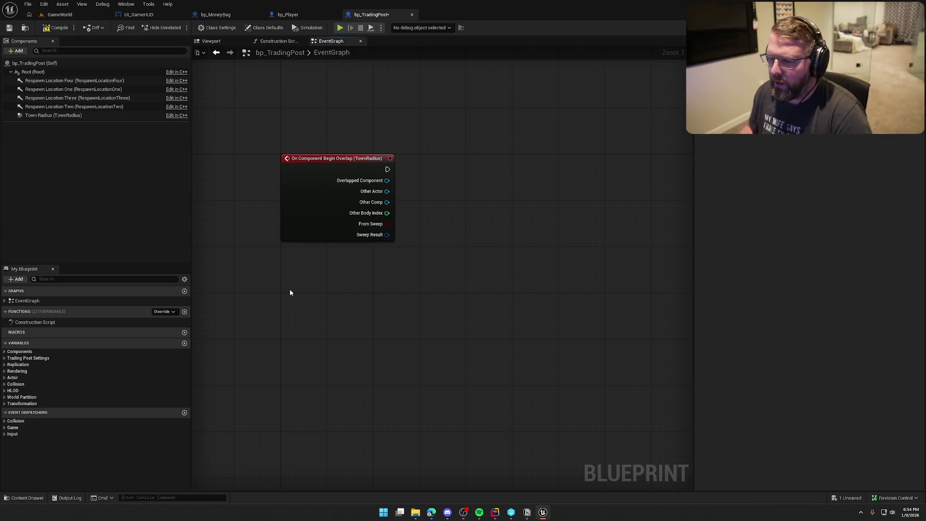
- Try a 'switch' node search off Other Actor, abandon it, and bring up Rider
mouse_move(387, 191)
left_mouse_down()
mouse_move(468, 193)
mouse_move(403, 147)
mouse_move(416, 188)
mouse_move(401, 174)
mouse_move(347, 200)
mouse_move(408, 189)
left_mouse_up()
type("switch")
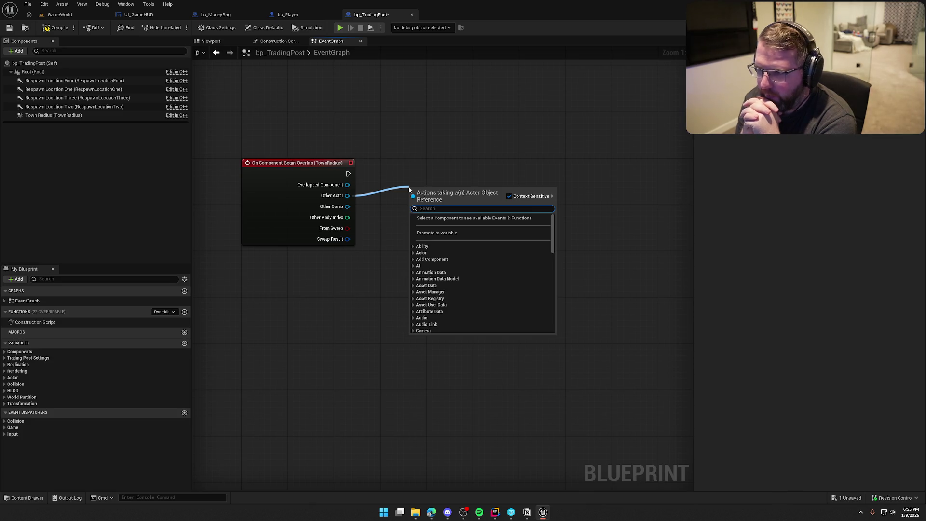
left_click(559, 137)
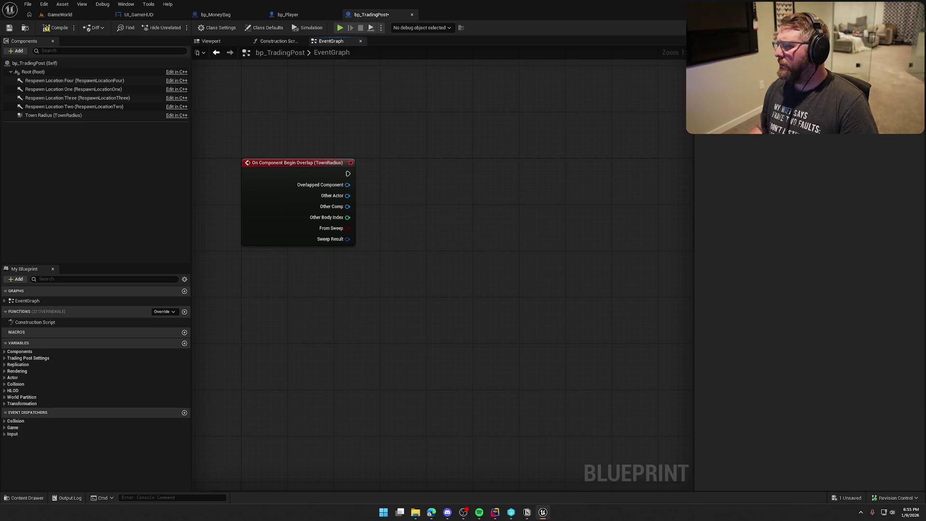
left_click(494, 512)
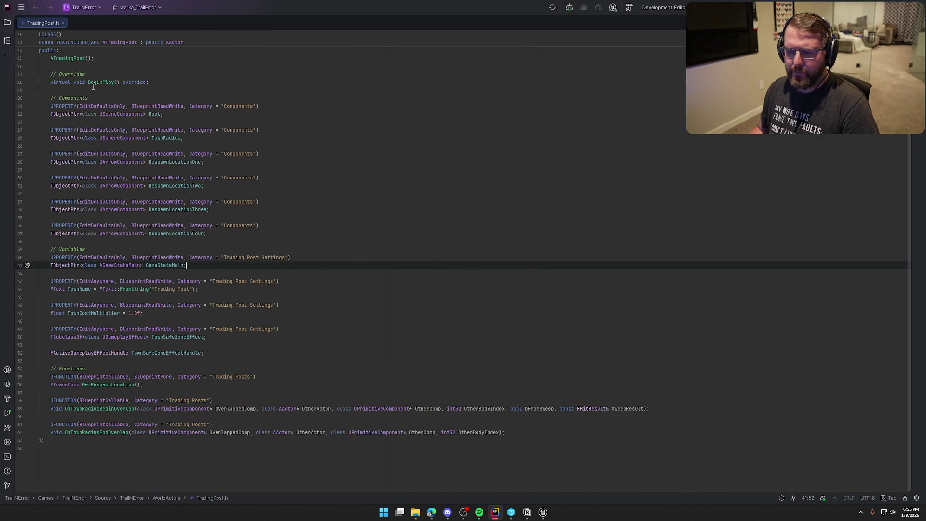
- Split TradingPost.cpp beside TradingPost.h, scroll to OnTownRadiusEndOverlap, then return to Unreal
left_click(102, 82, "ctrl")
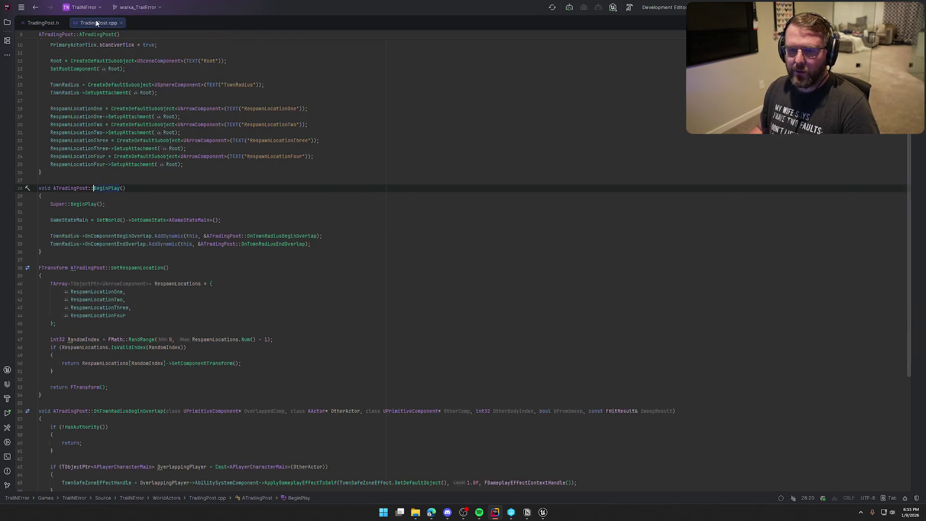
mouse_move(96, 23)
left_mouse_down()
mouse_move(675, 136)
mouse_move(680, 154)
left_mouse_up()
scroll(593, 270, "down", 3)
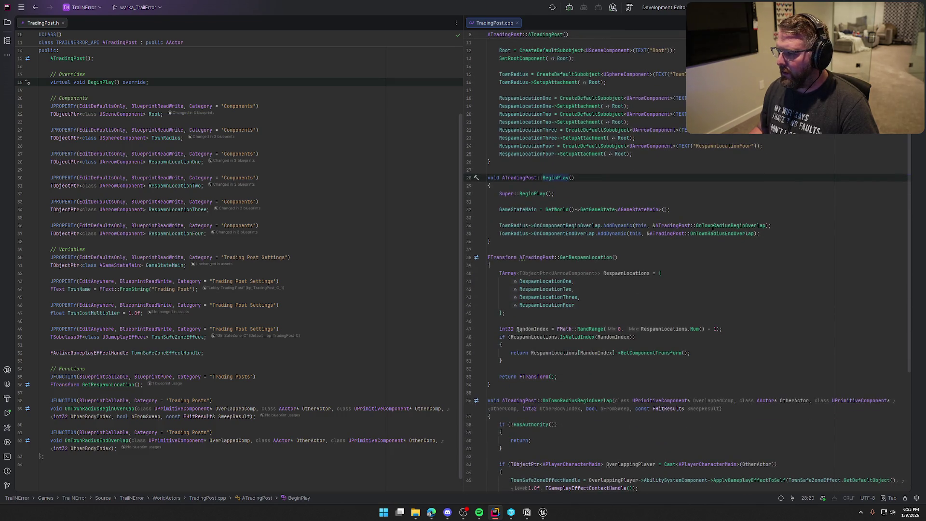
scroll(714, 228, "down", 9)
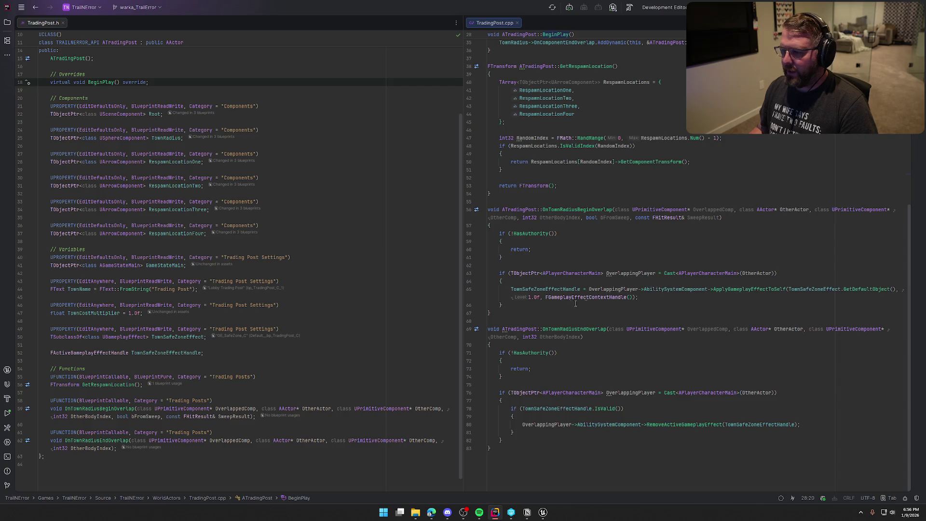
left_click(543, 512)
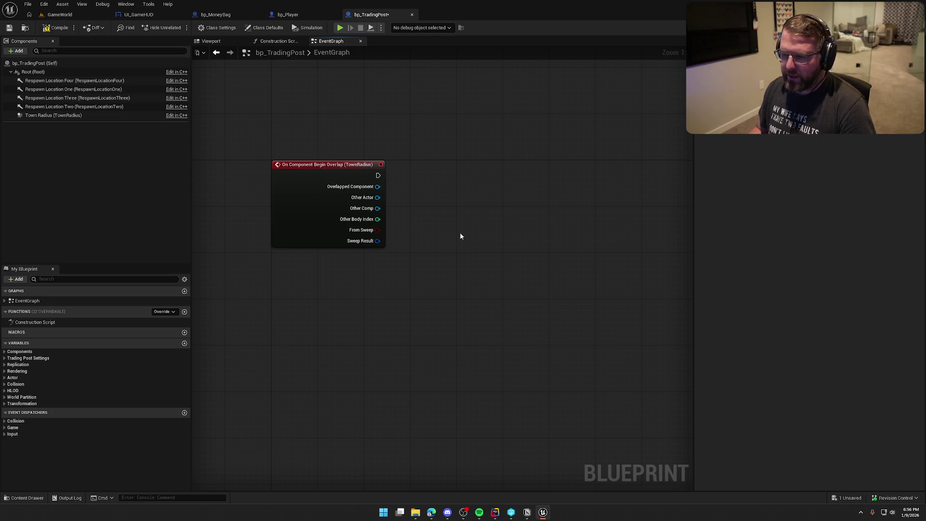
- Create a Cast To bp_Player node from Other Actor beside the overlap event
left_click_drag(382, 199, 439, 205)
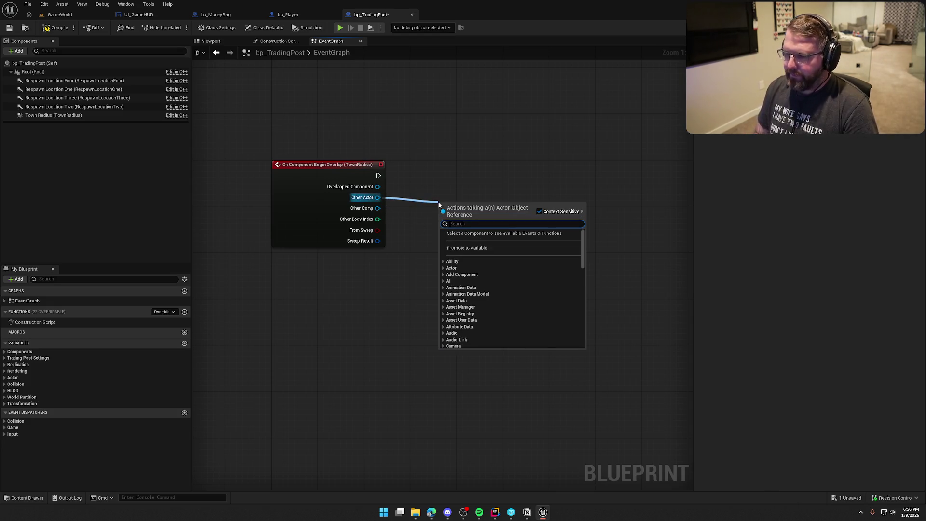
type("cast to")
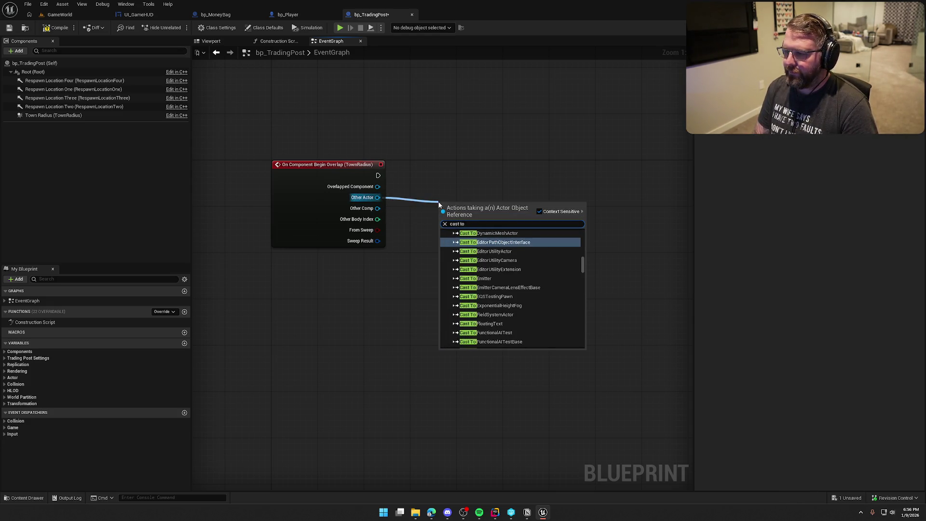
key("BackSpace")
key("BackSpace")
key("BackSpace")
type("cast to pb")
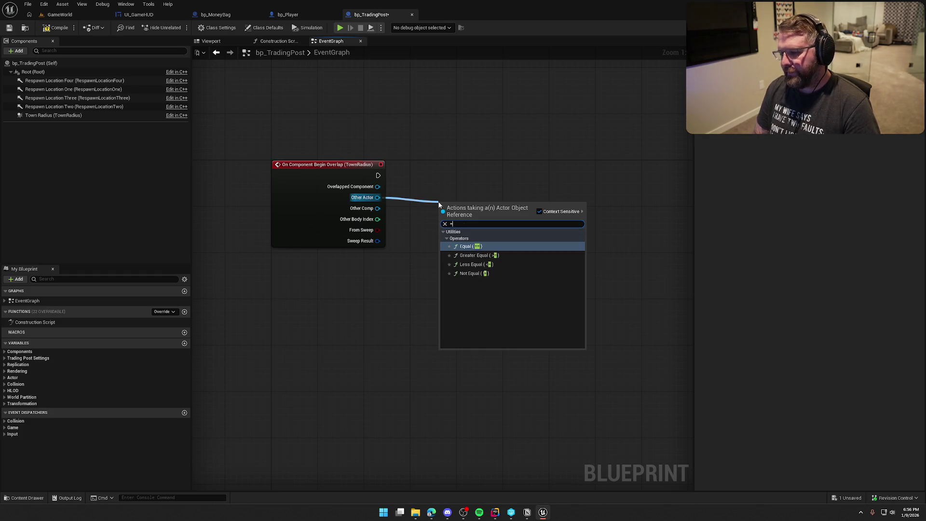
key("BackSpace")
key("BackSpace")
type("bp_pla")
key("Return")
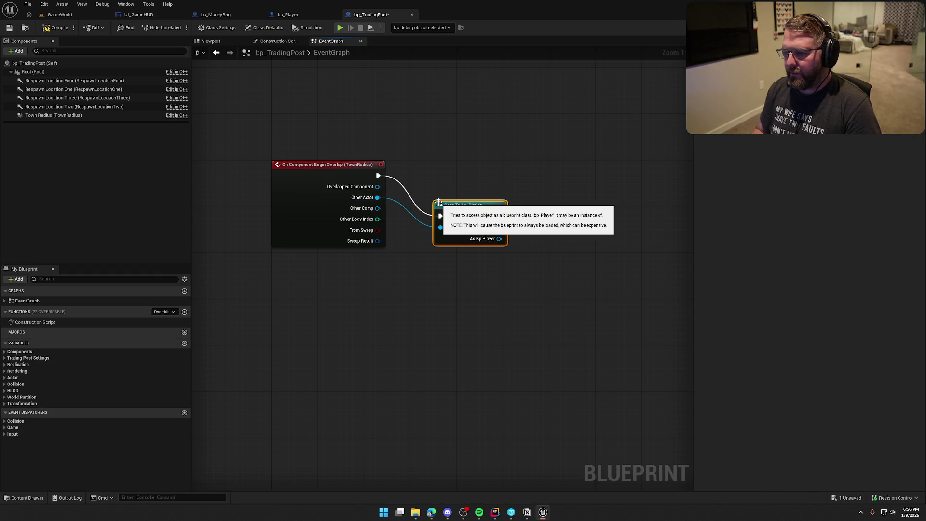
left_click_drag(439, 202, 416, 163)
mouse_move(456, 262)
left_mouse_down()
mouse_move(356, 250)
mouse_move(418, 250)
left_mouse_up()
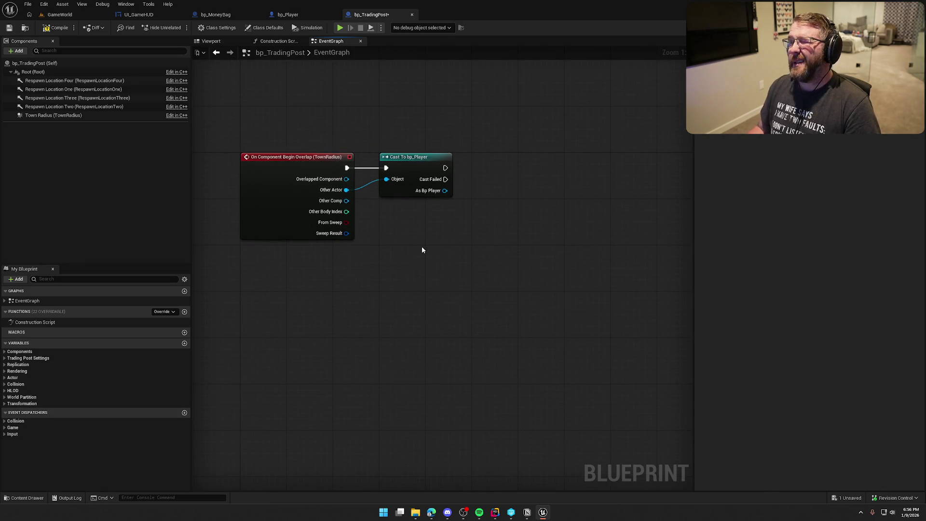
- Start a node off Cast Failed, cancel it, and recentre both nodes
mouse_move(445, 179)
left_mouse_down()
mouse_move(483, 231)
mouse_move(493, 281)
left_mouse_up()
left_click(563, 268)
scroll(582, 261, "down", 1)
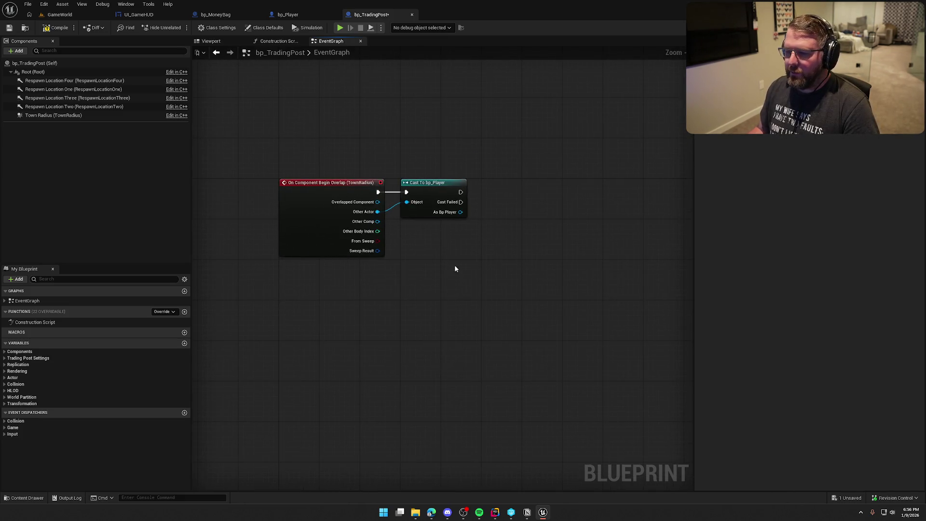
scroll(459, 270, "up", 1)
mouse_move(465, 271)
left_mouse_down()
mouse_move(403, 232)
mouse_move(463, 260)
left_mouse_up()
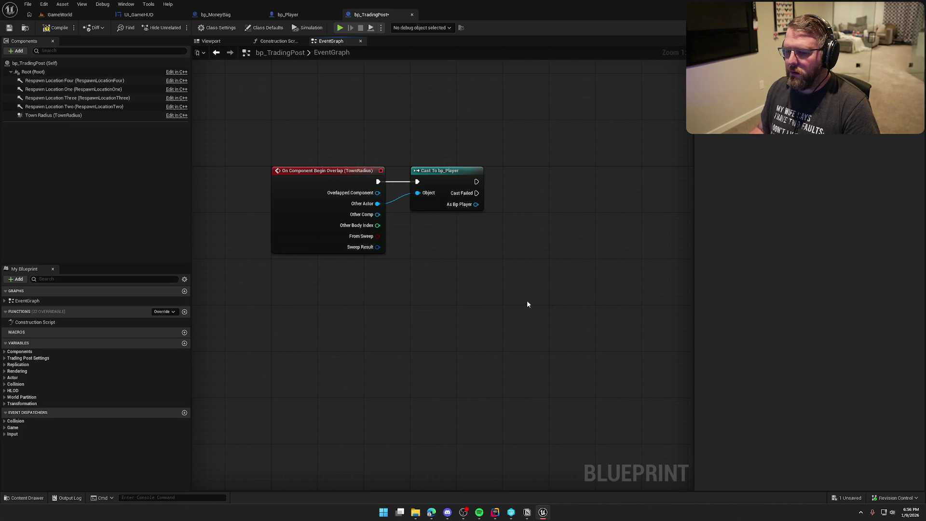
- Expand the Trading Post Settings variables, adjust the graph view, and switch to Rider
left_click(24, 358)
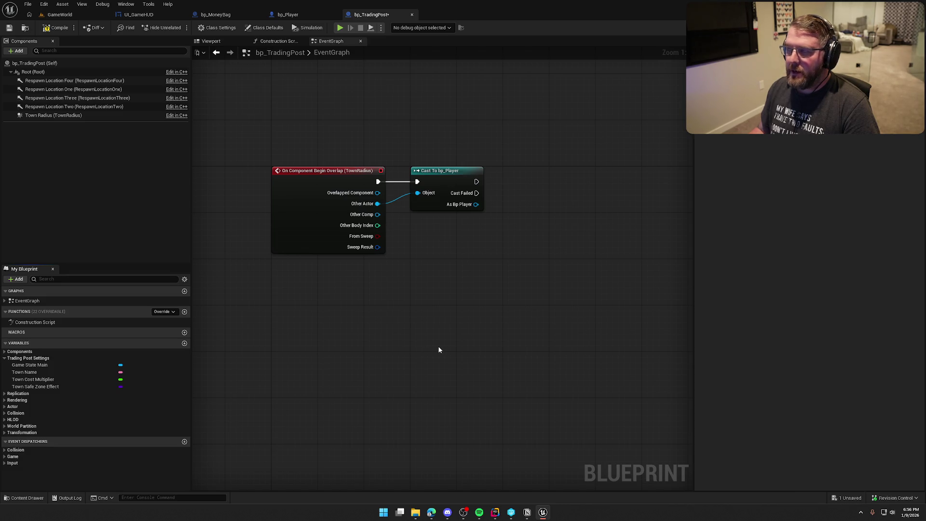
mouse_move(256, 145)
left_mouse_down()
mouse_move(492, 314)
mouse_move(499, 306)
left_mouse_up()
left_click(503, 299)
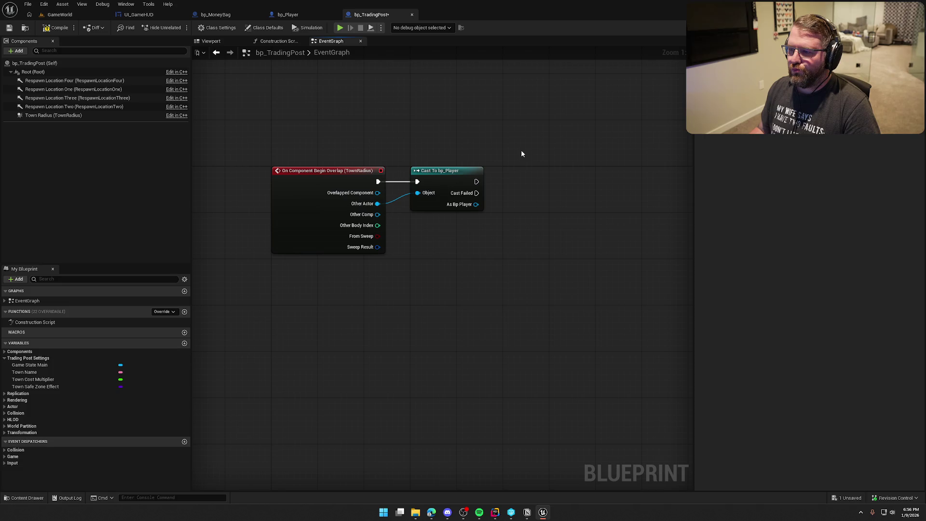
mouse_move(526, 271)
left_mouse_down()
mouse_move(486, 281)
mouse_move(496, 283)
left_mouse_up()
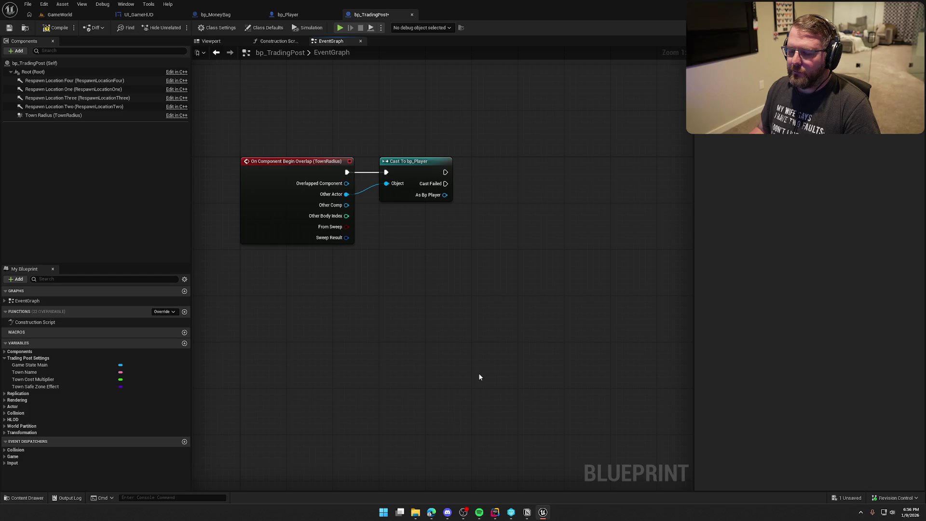
mouse_move(488, 314)
left_mouse_down()
mouse_move(324, 364)
mouse_move(169, 340)
left_mouse_up()
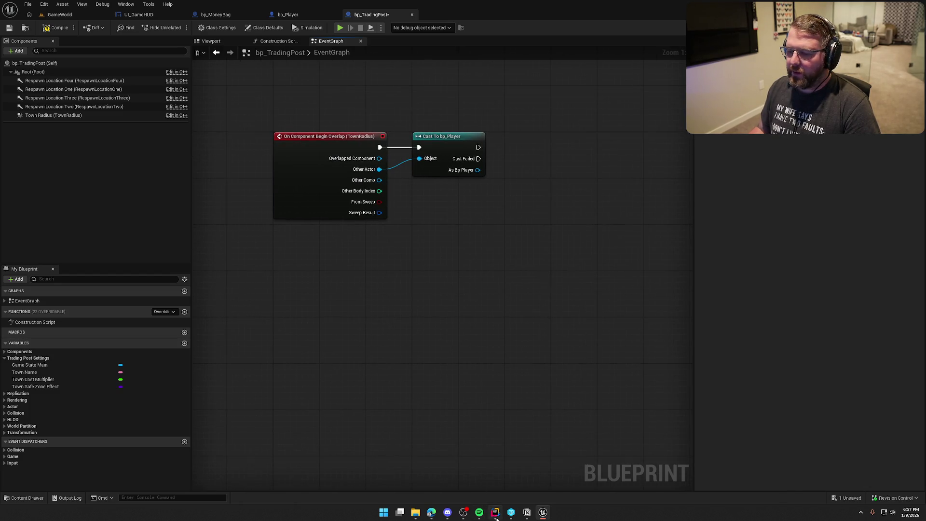
left_click(495, 512)
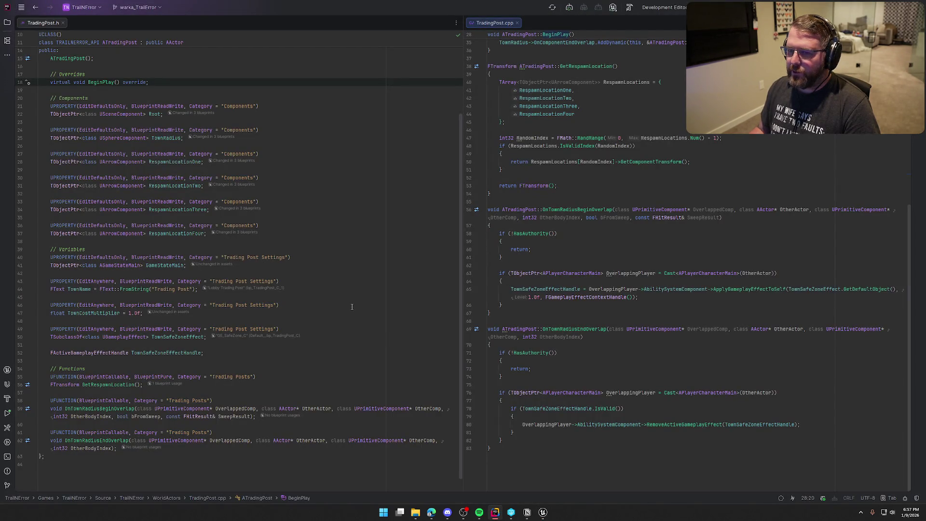
- Return from Rider to the bp_TradingPost event graph in Unreal
left_click(542, 512)
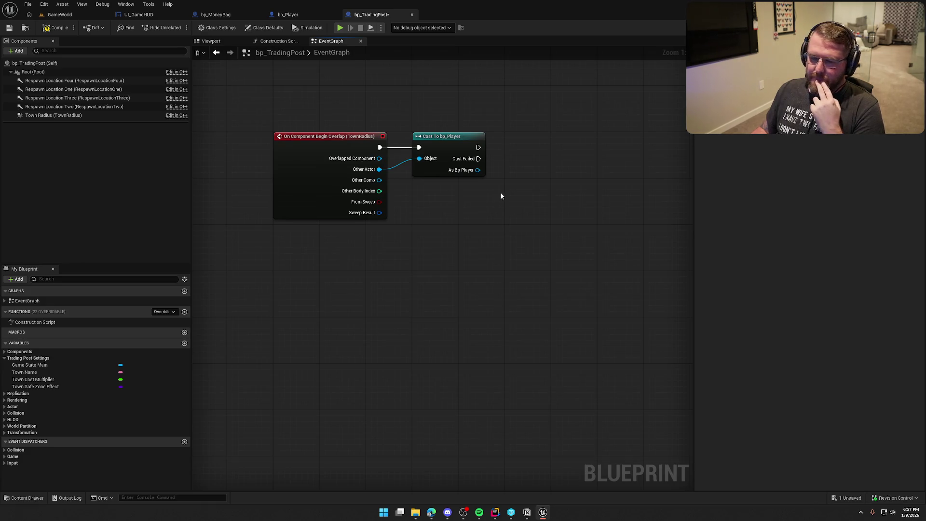
- Replace the Cast To bp_Player node with a Cast To bp_MoneyBag fed by Other Actor
left_click_drag(501, 192, 443, 111)
key("Delete")
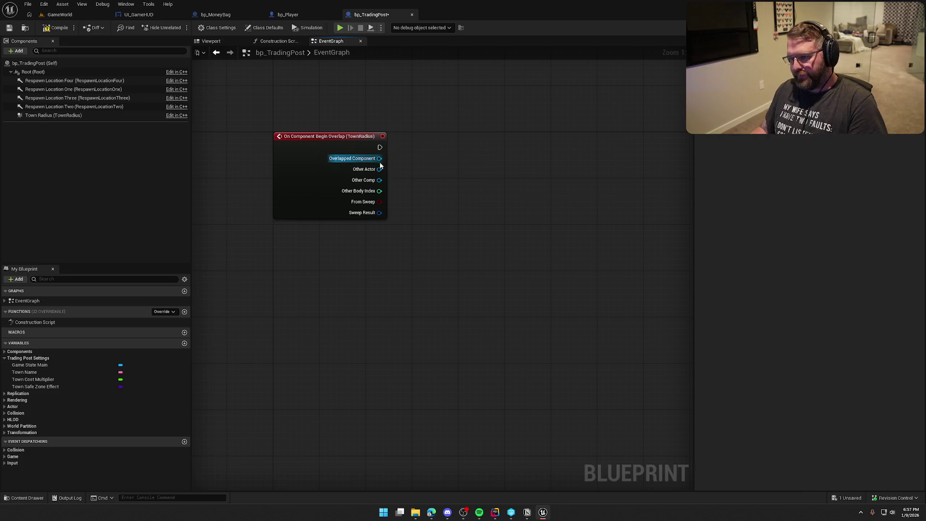
left_click_drag(379, 169, 409, 165)
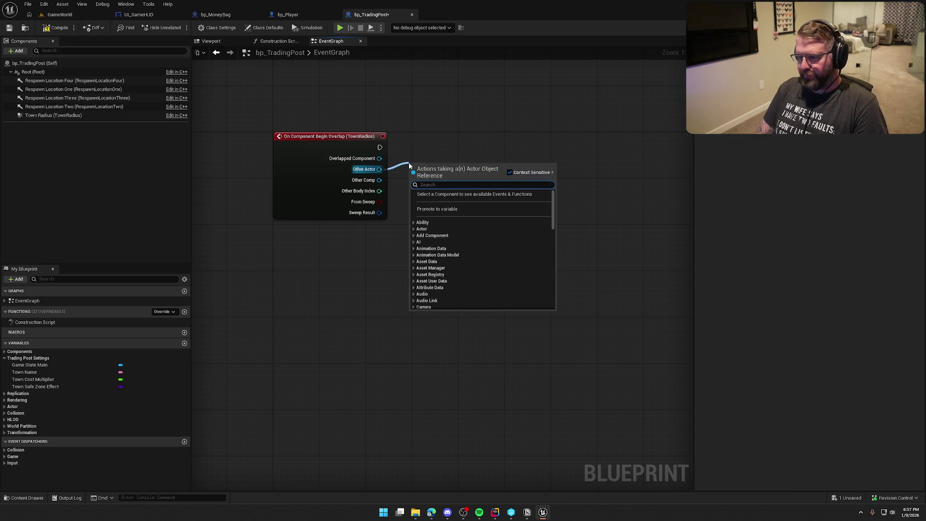
type("cast to bp_mone")
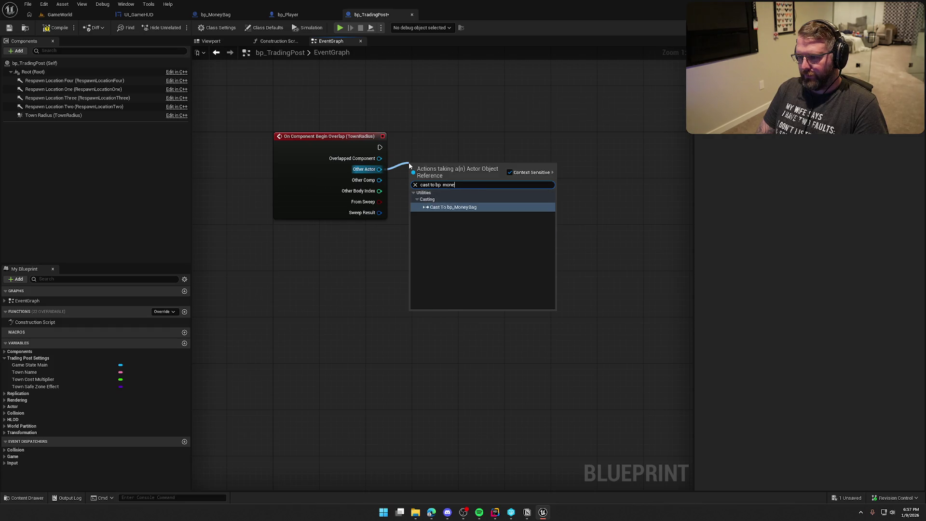
type("y")
key("Return")
left_click_drag(432, 165, 441, 138)
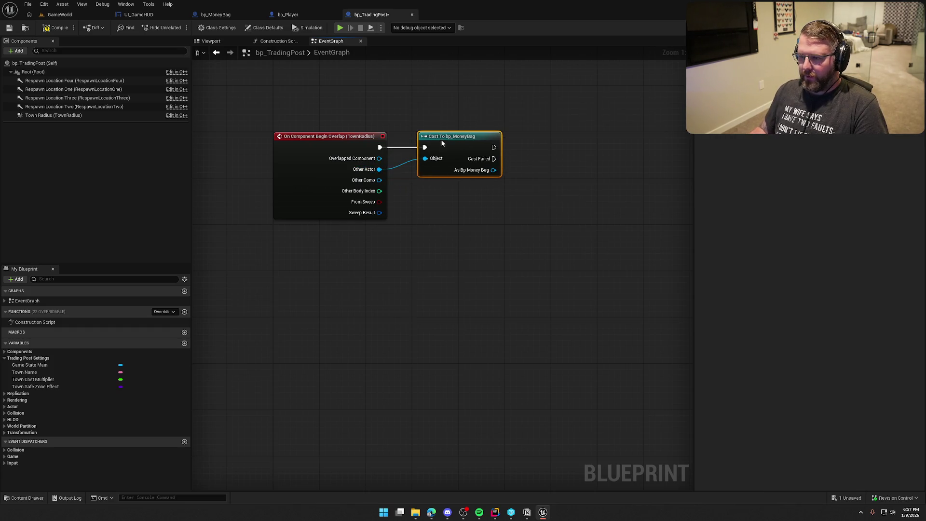
- Add a Print String node after the successful bp_MoneyBag cast
mouse_move(520, 144)
left_mouse_down()
mouse_move(427, 159)
mouse_move(455, 160)
left_mouse_up()
type("print")
key("Return")
left_click_drag(401, 180, 464, 181)
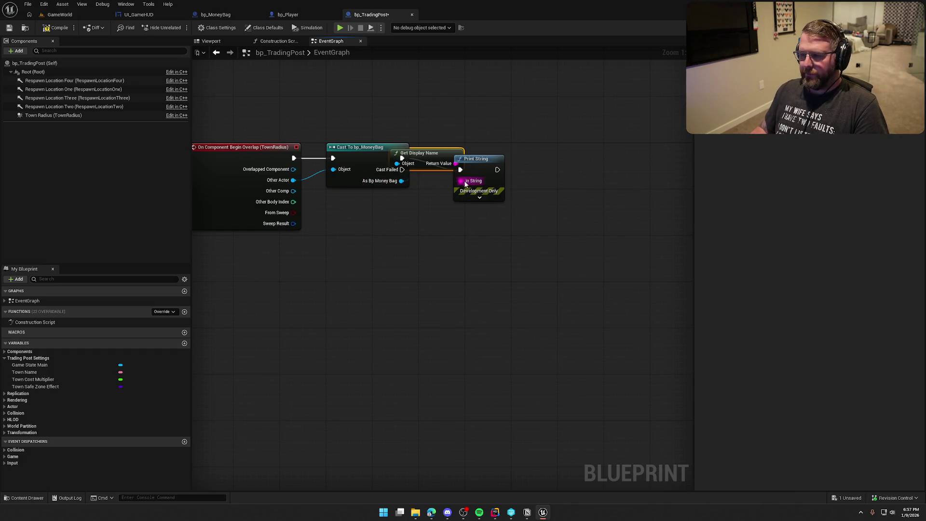
- Compile bp_TradingPost and switch to the GameWorld level
left_click(56, 28)
left_click(490, 337)
left_click(59, 14)
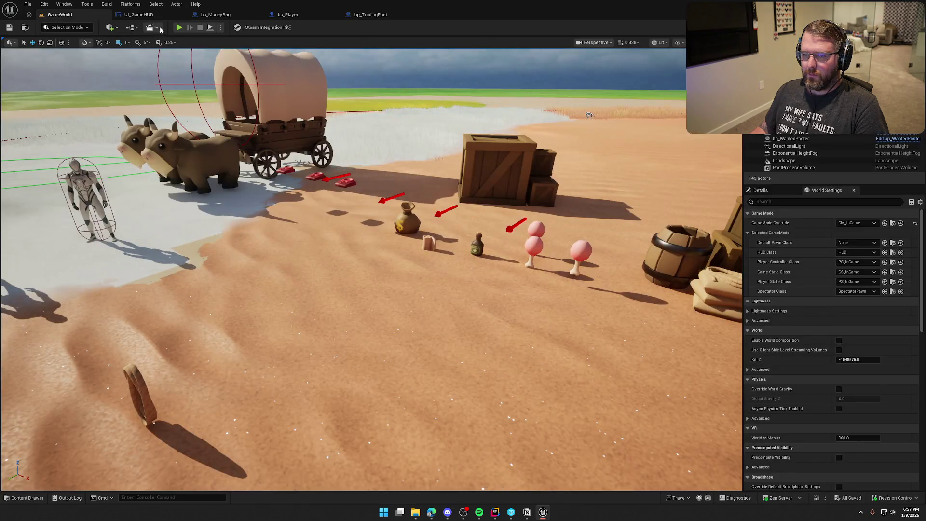
left_click(179, 27)
key("w")
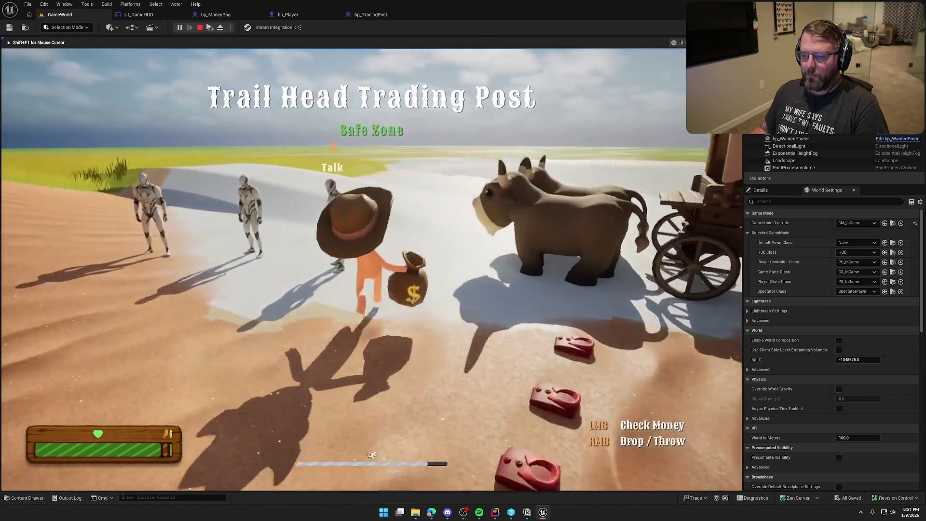
key("w")
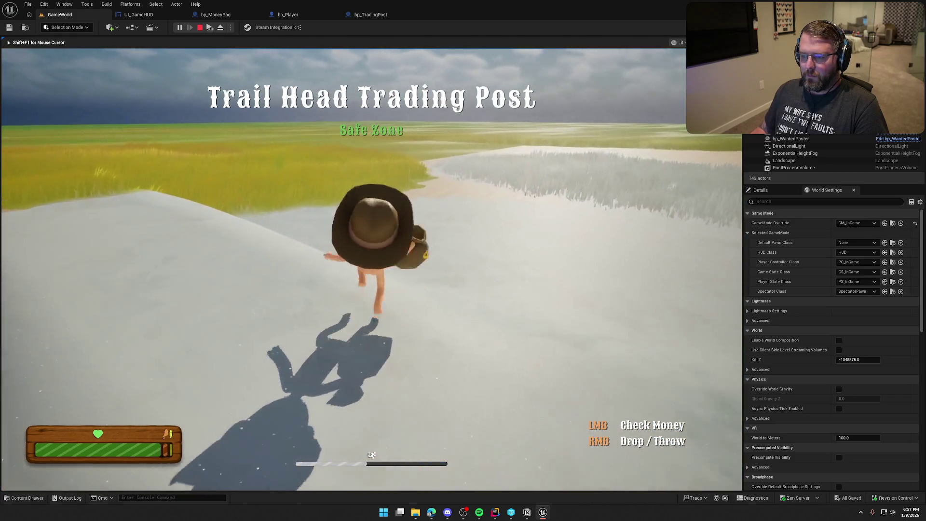
key("w")
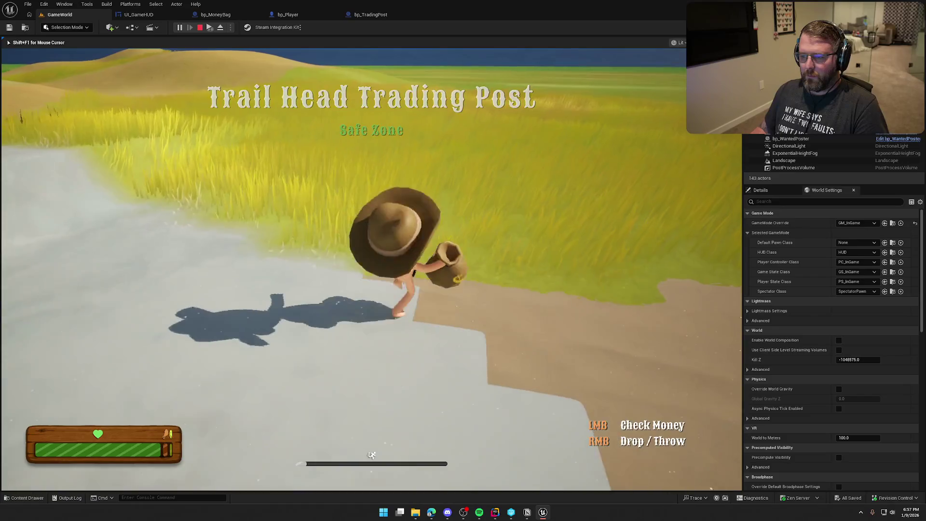
key("w")
key("shift+w")
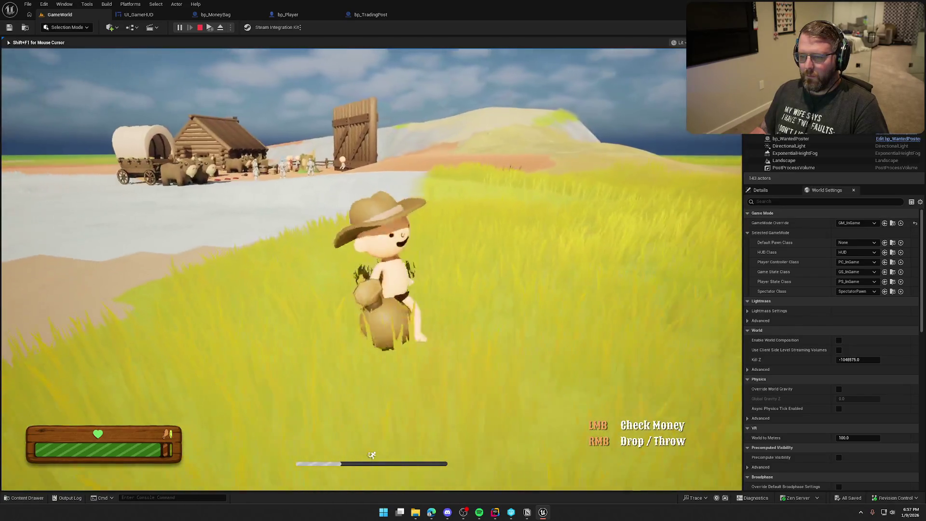
key("w")
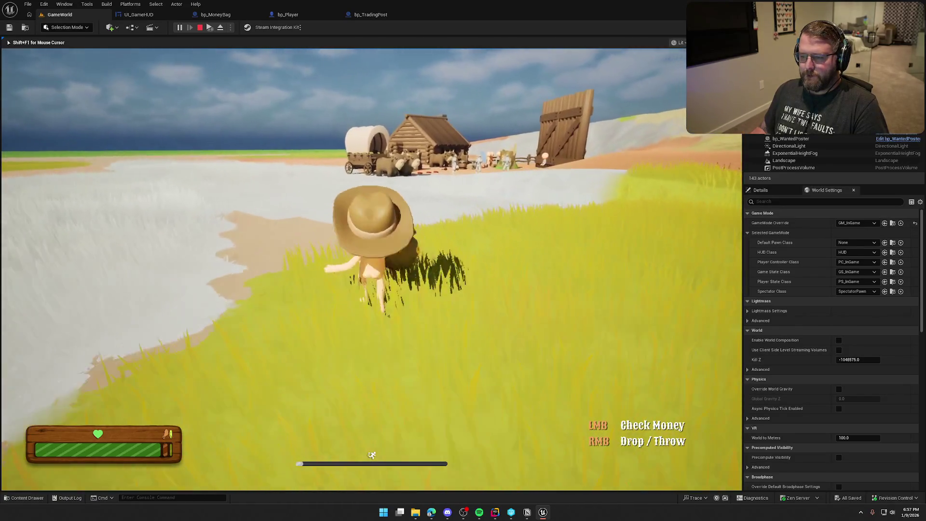
key("w")
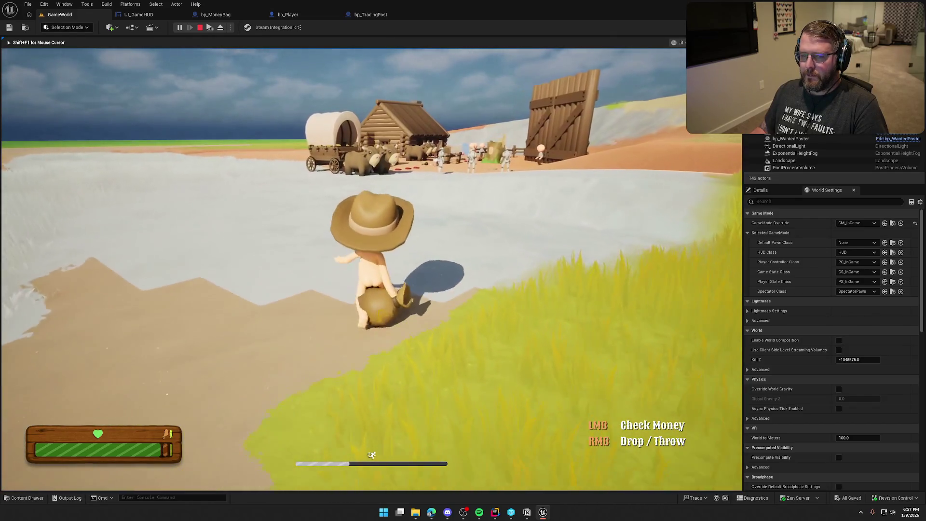
key("w")
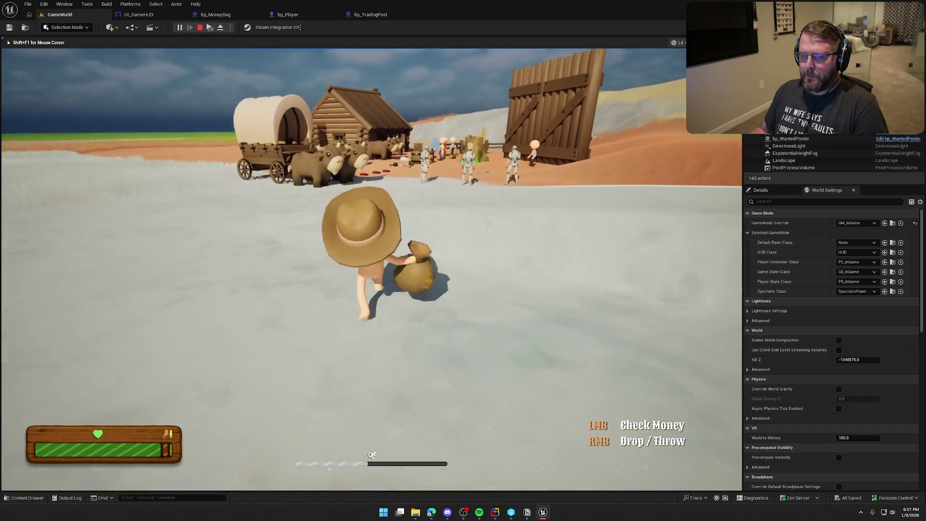
key("w")
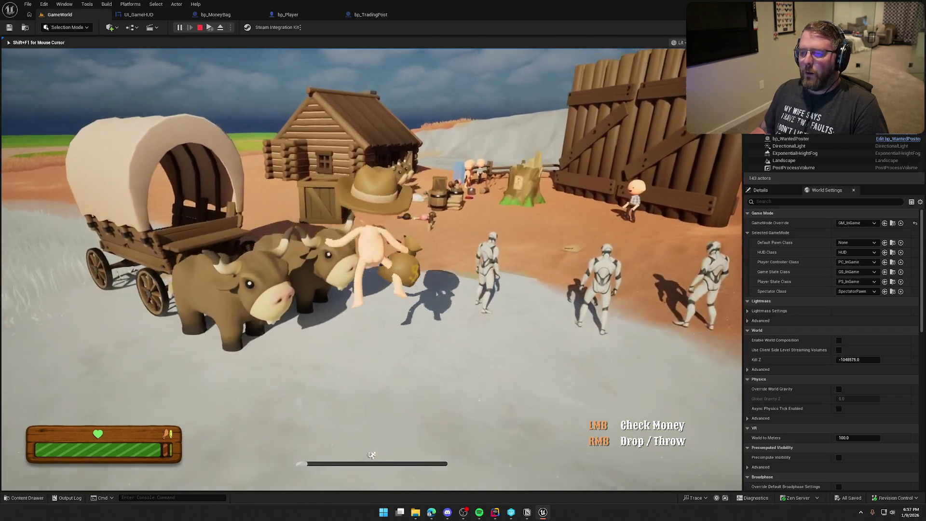
key("s")
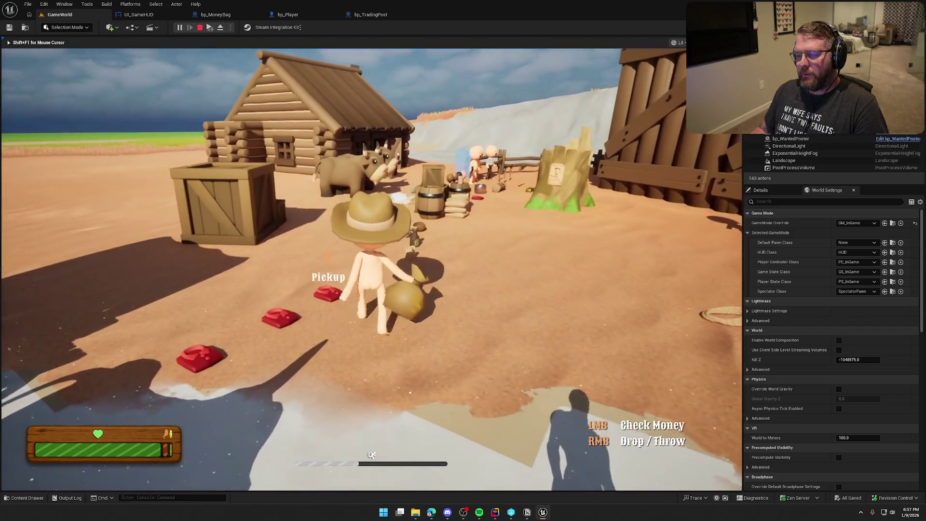
key("a")
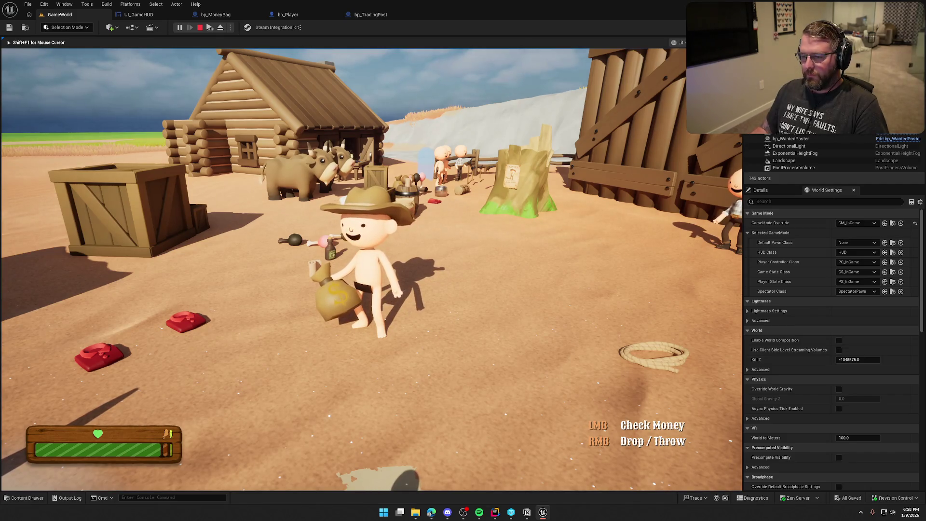
key("w")
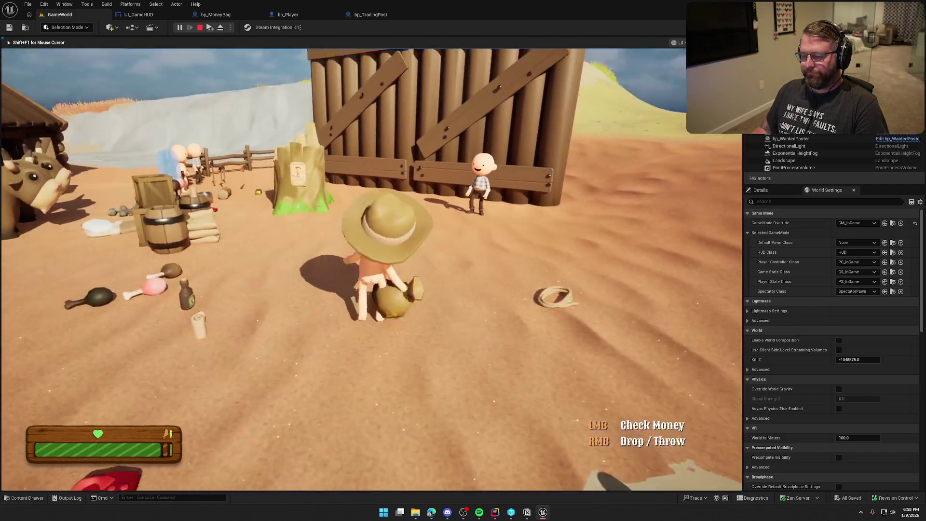
key("shift")
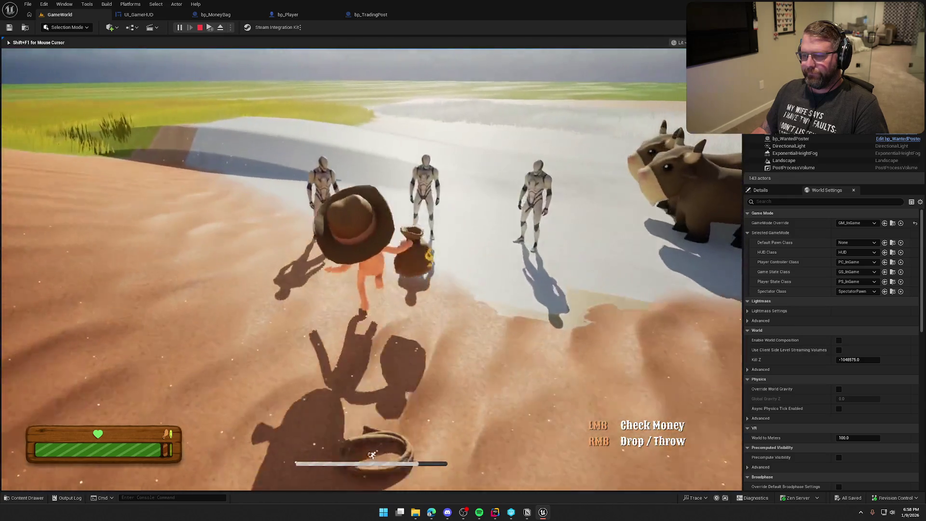
key("w")
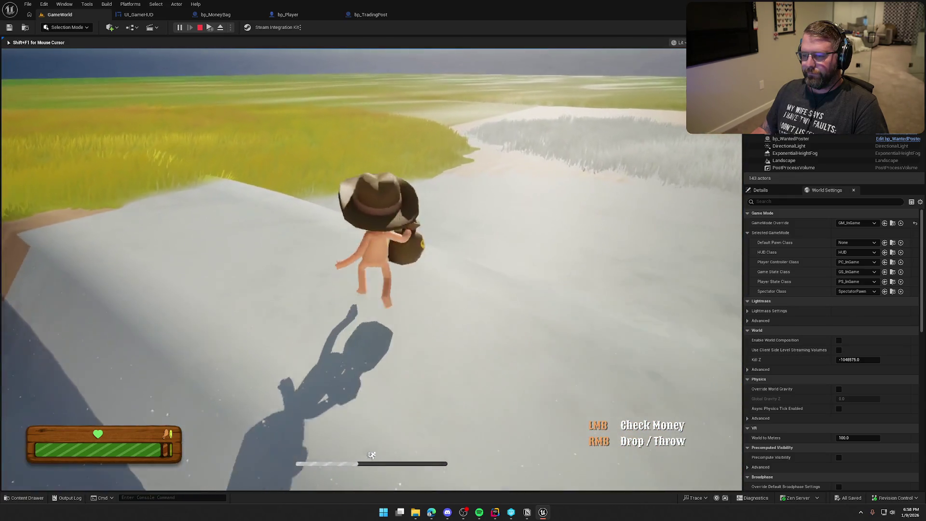
key("w")
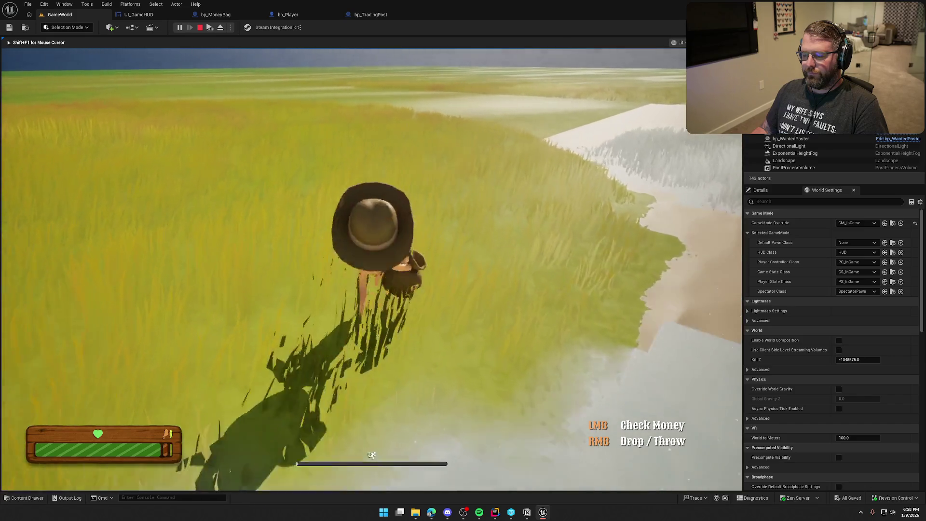
key("w")
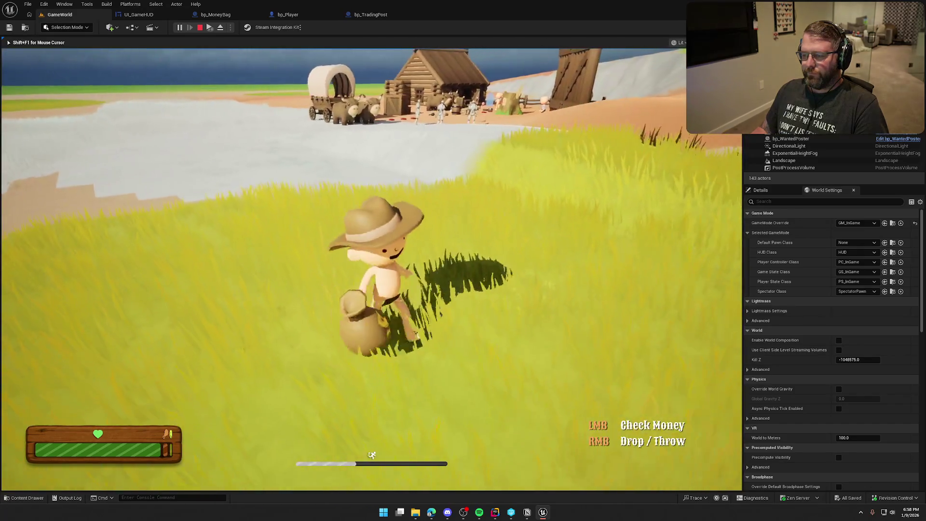
key("w")
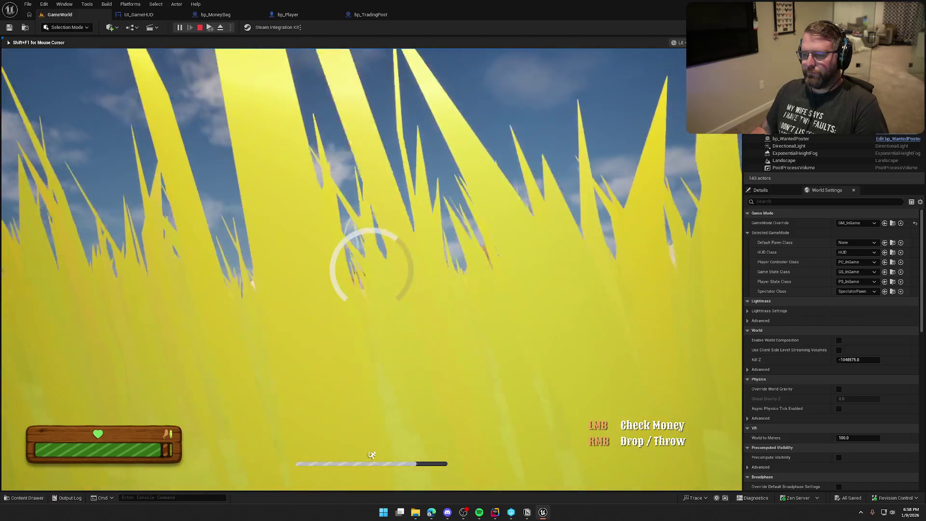
key("w")
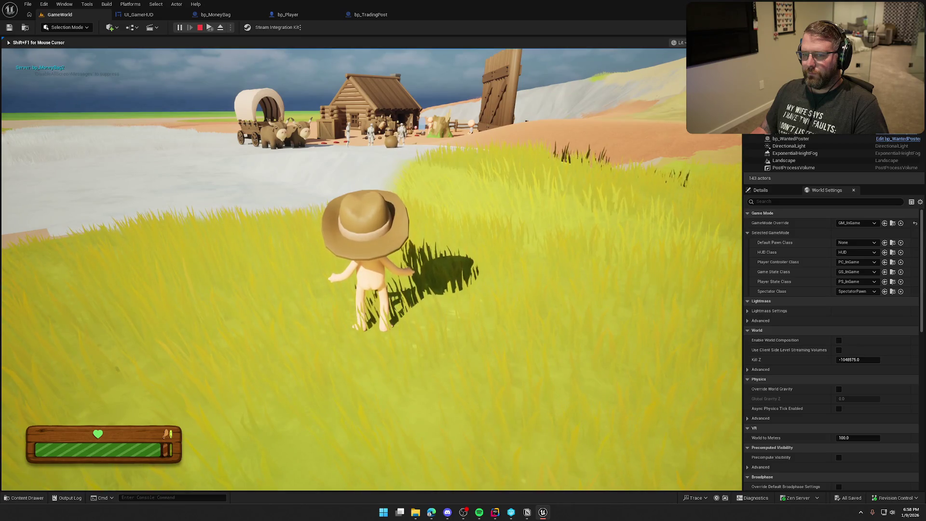
key("w")
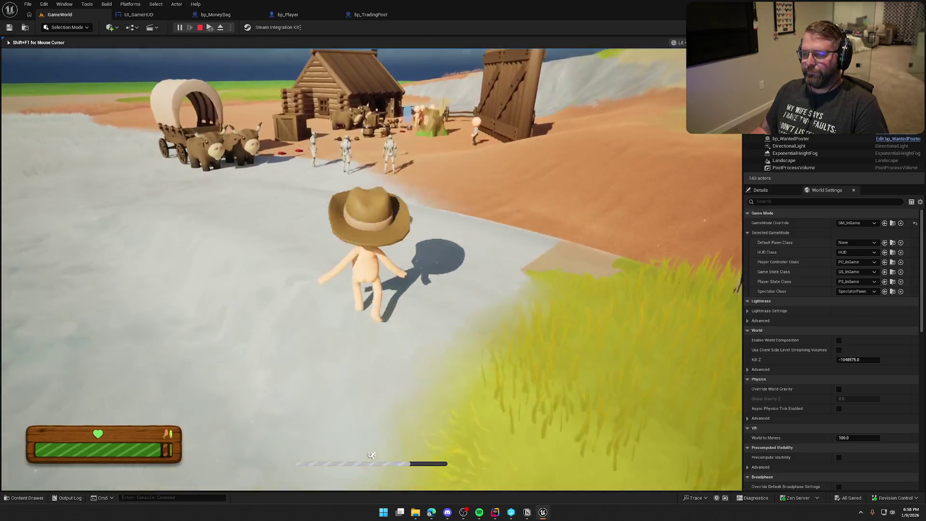
key("w")
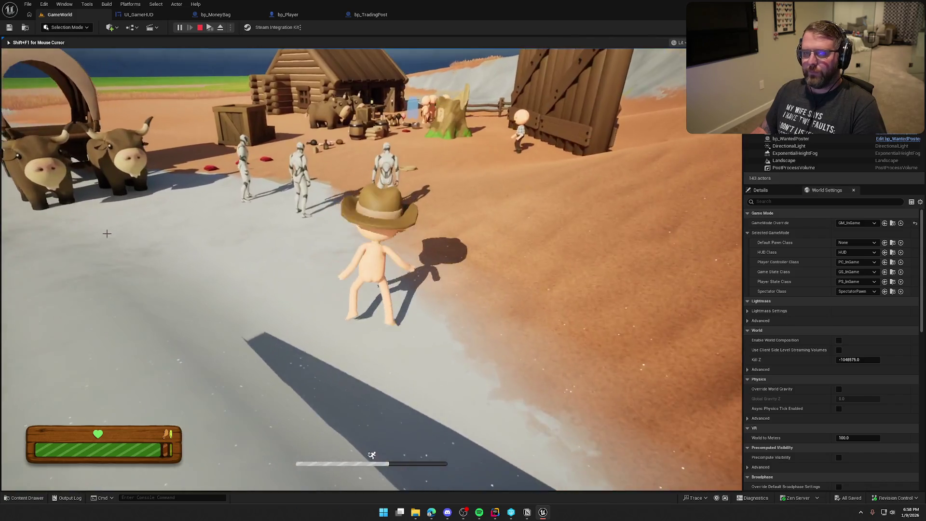
key("Escape")
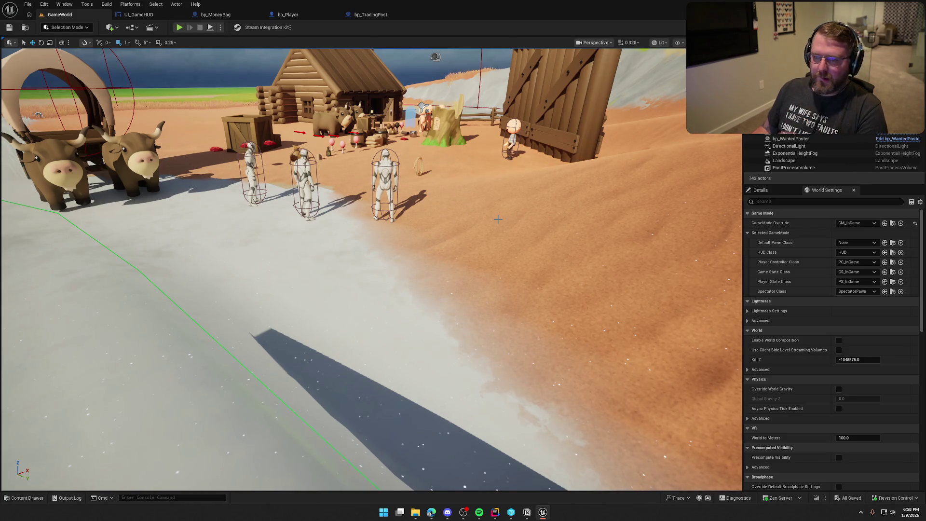
left_click(206, 15)
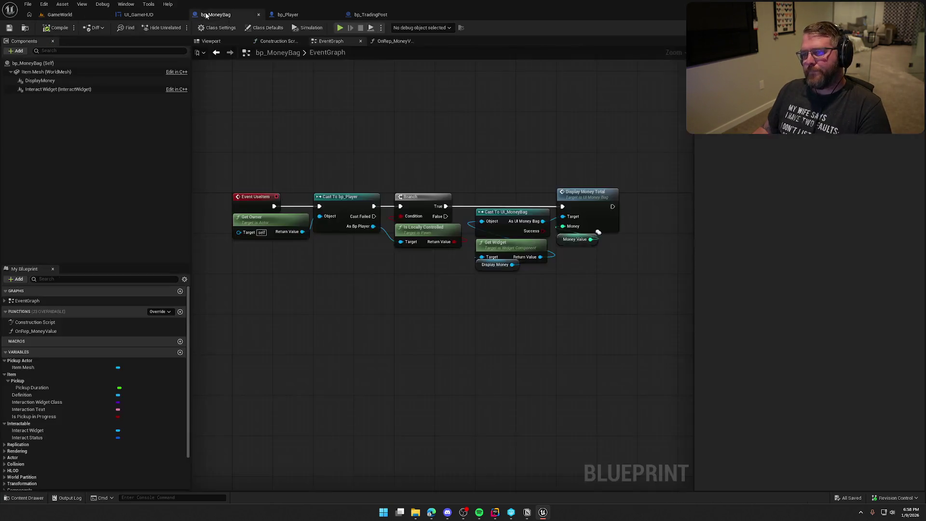
key("alt+Tab")
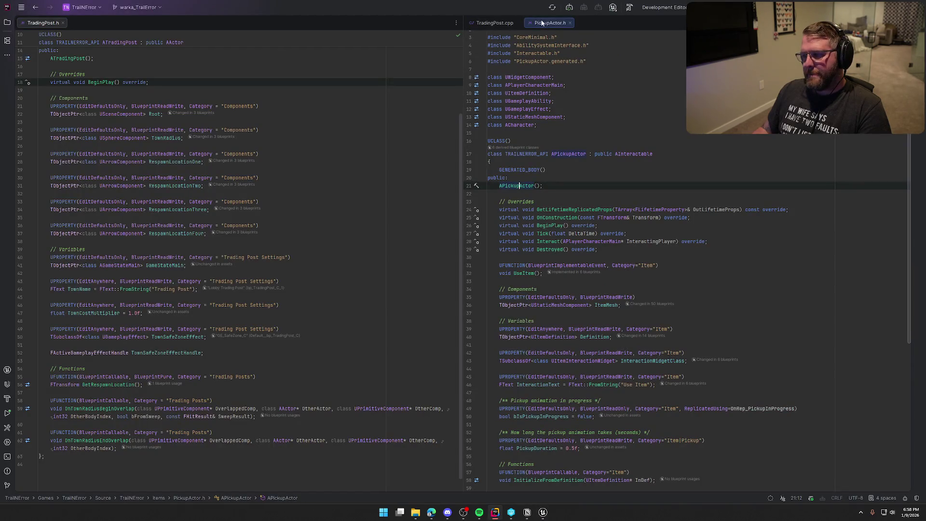
left_click_drag(97, 23, 111, 36)
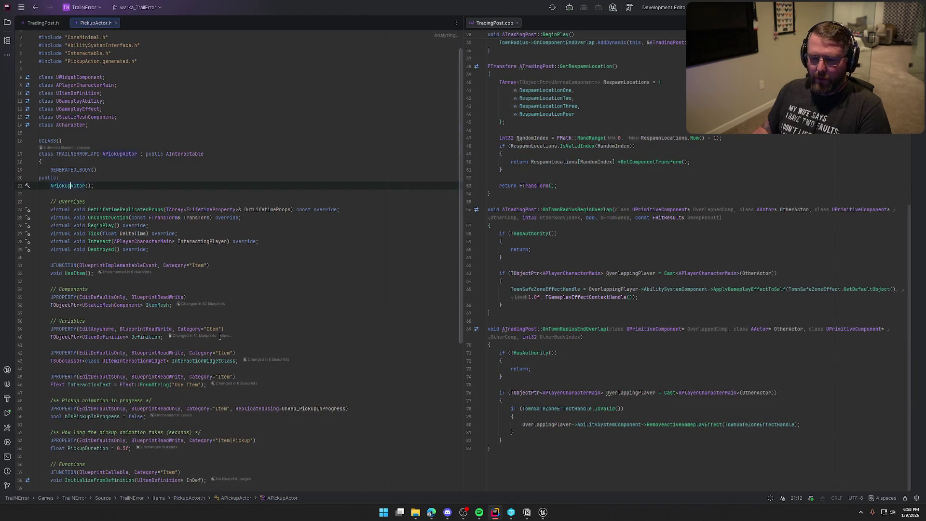
scroll(220, 337, "down", 5)
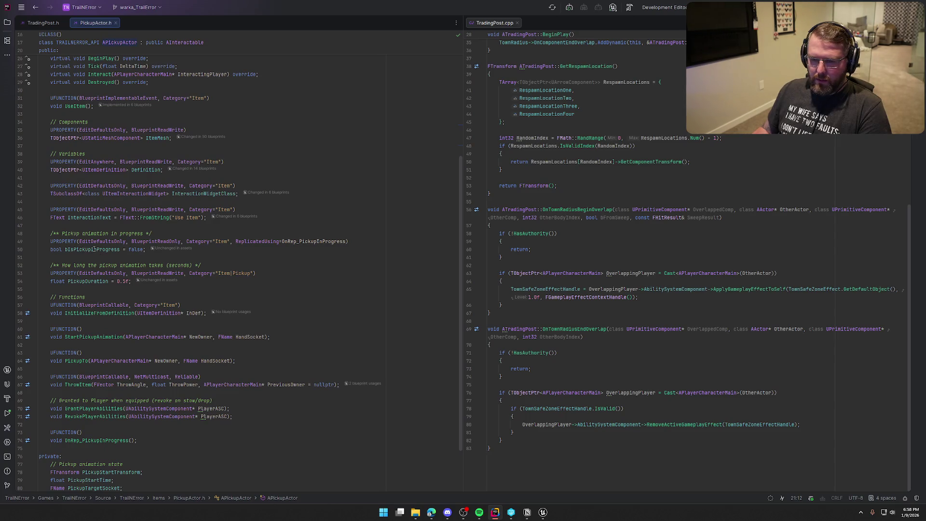
scroll(91, 250, "down", 3)
left_click(97, 273, "ctrl")
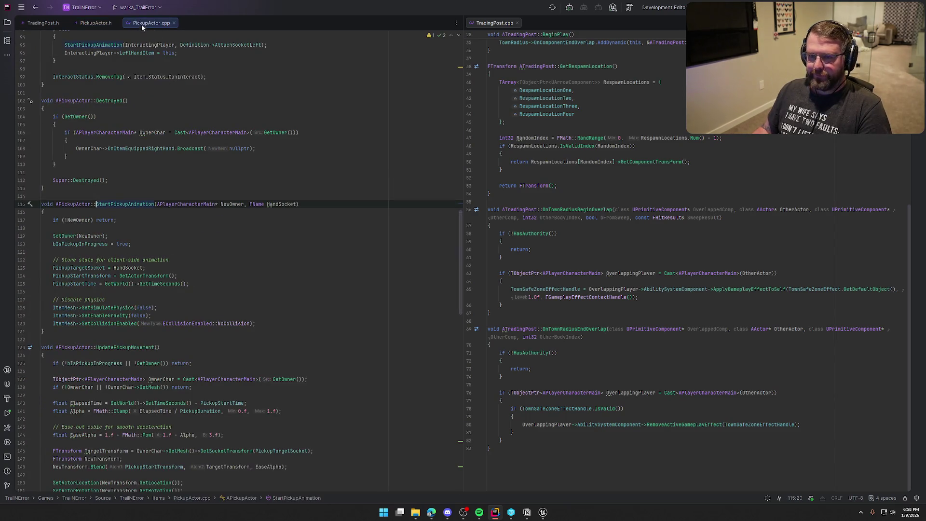
mouse_move(149, 23)
left_mouse_down()
mouse_move(566, 46)
mouse_move(579, 96)
left_mouse_up()
scroll(611, 213, "down", 3)
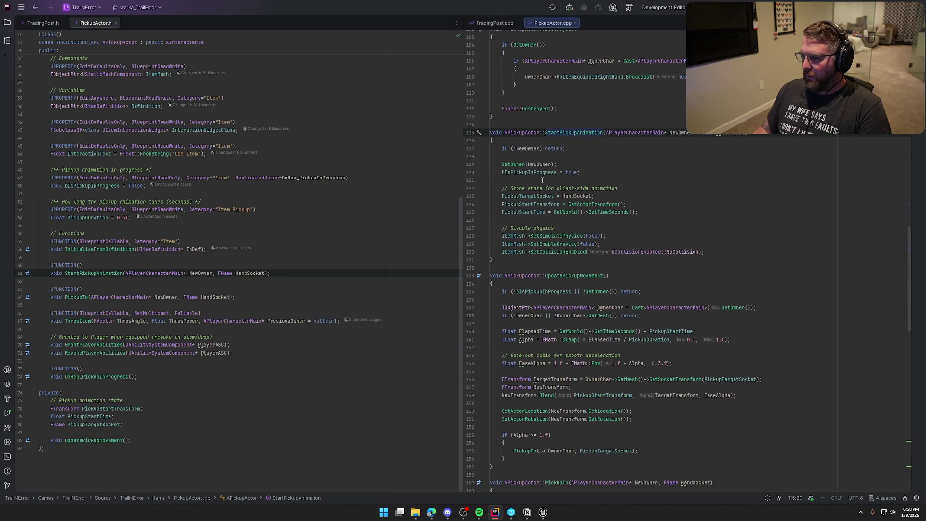
left_click(726, 251)
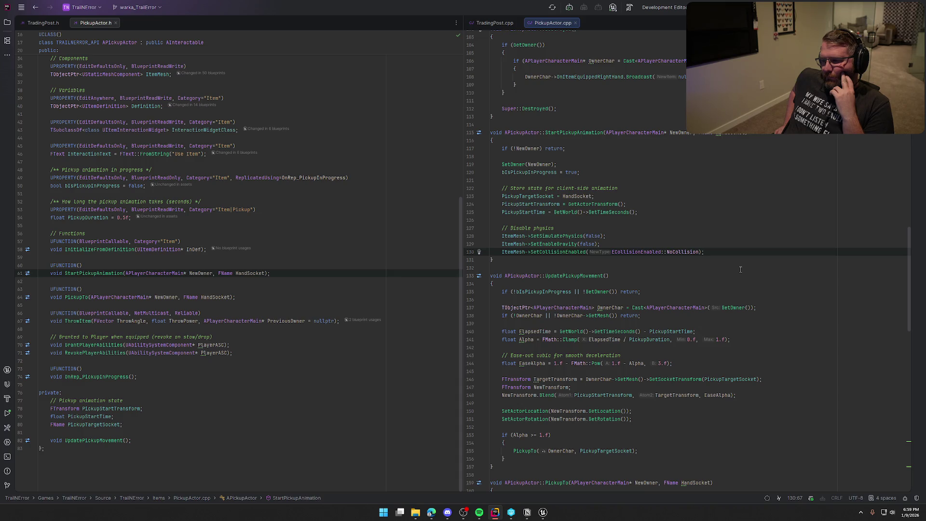
scroll(735, 339, "up", 3)
scroll(735, 339, "up", 7)
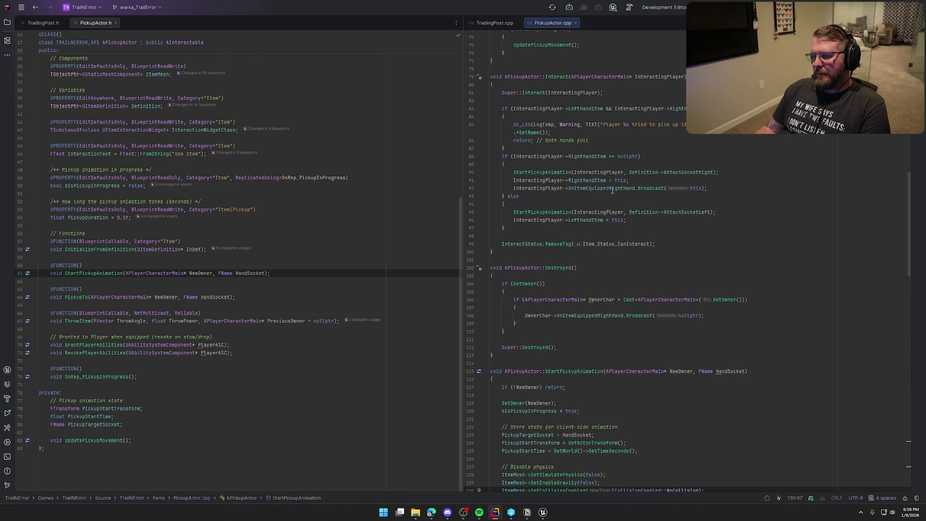
mouse_move(612, 190)
scroll(655, 289, "down", 8)
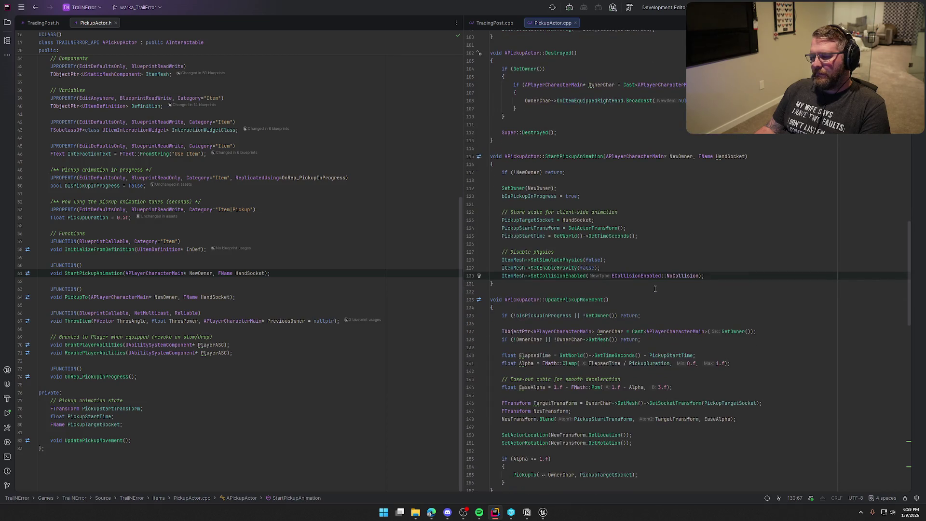
scroll(655, 288, "down", 8)
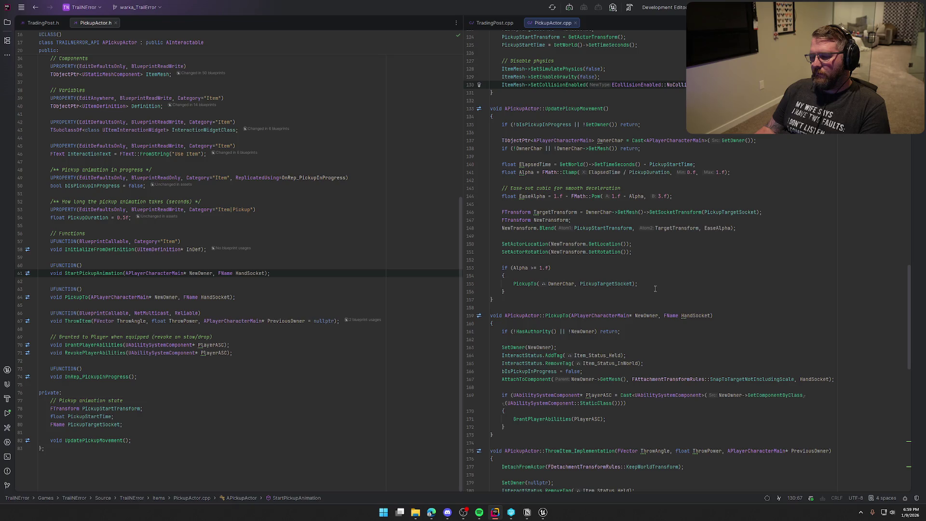
scroll(655, 288, "down", 4)
scroll(655, 288, "up", 9)
- Step through every SetCollisionEnabled call in PickupActor.cpp using Find
double_click(552, 203)
key("ctrl+f")
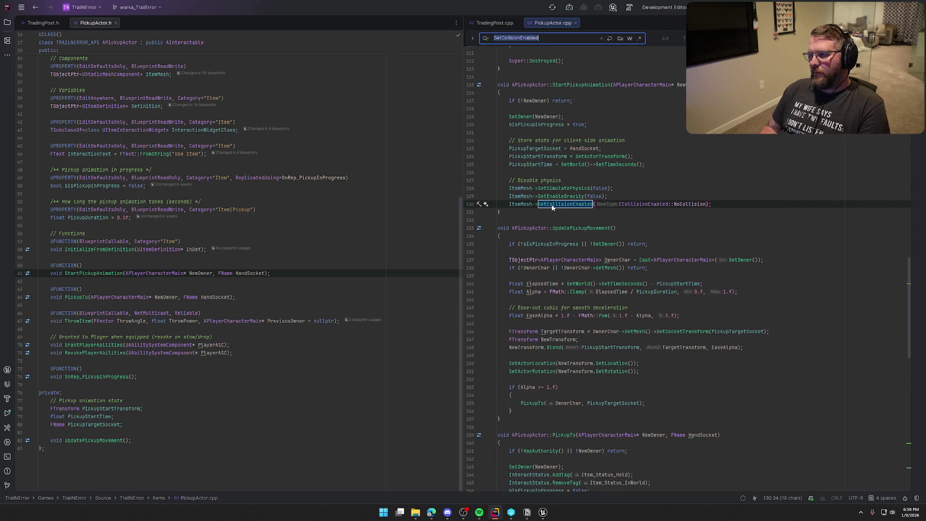
key("Return")
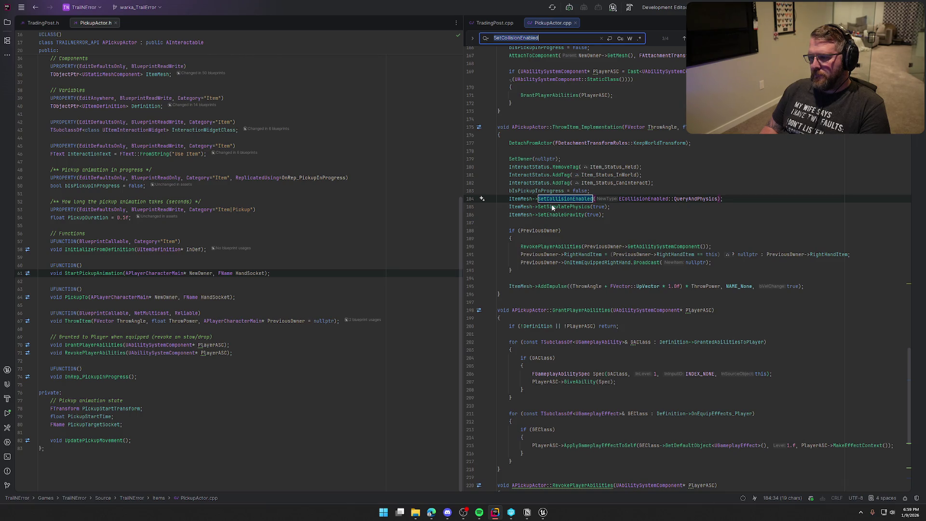
key("Return")
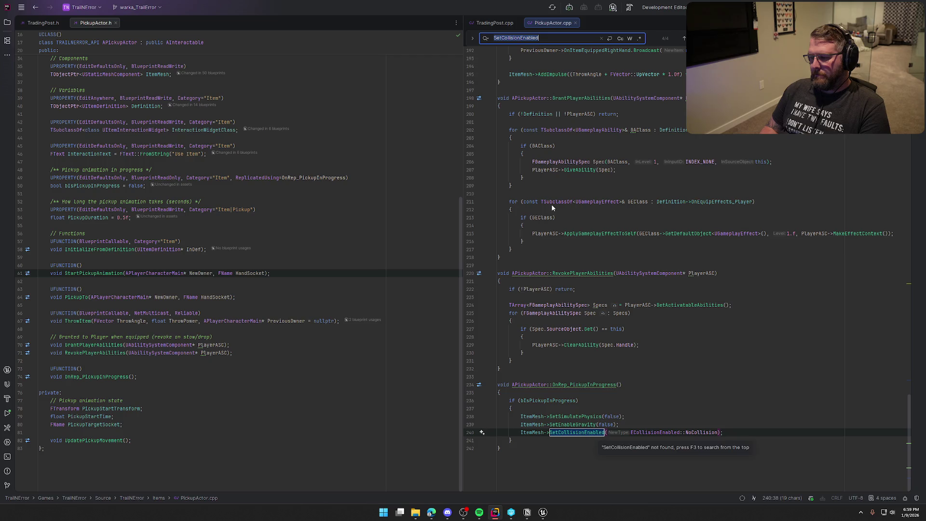
key("Return")
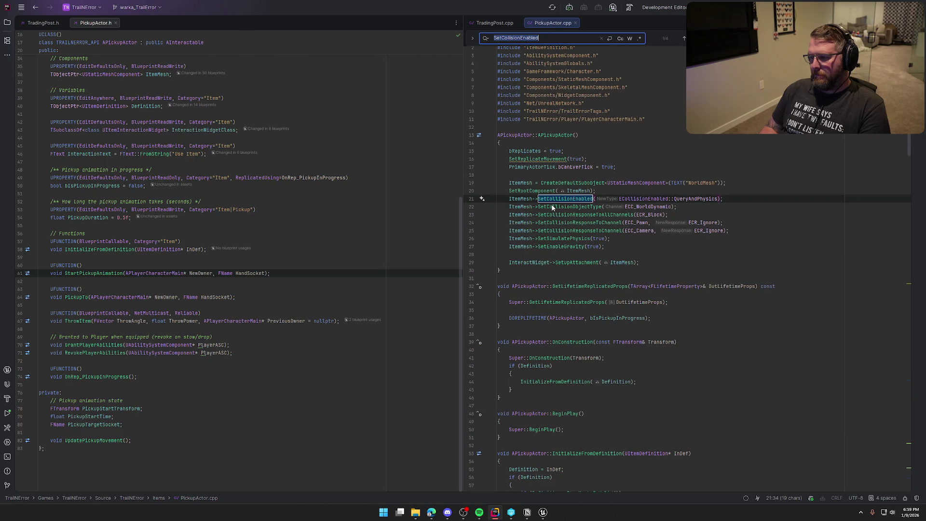
key("Return")
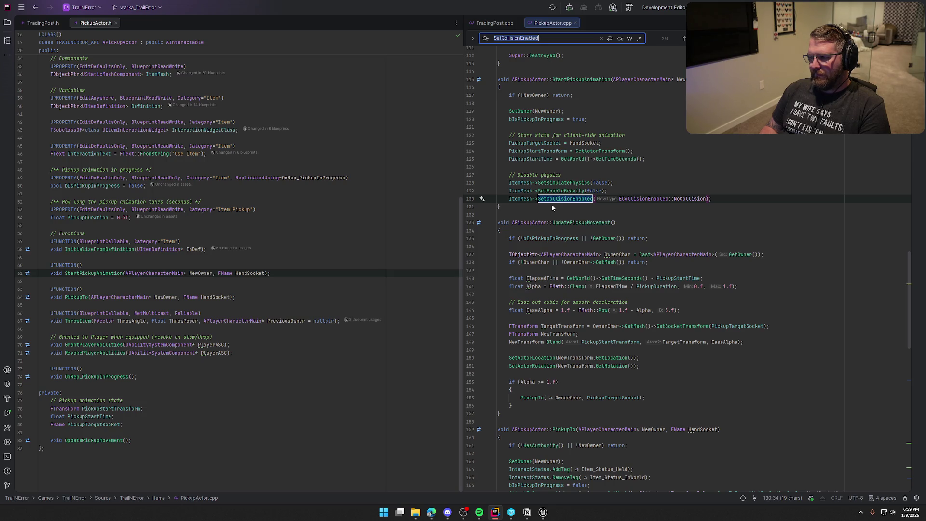
key("Return")
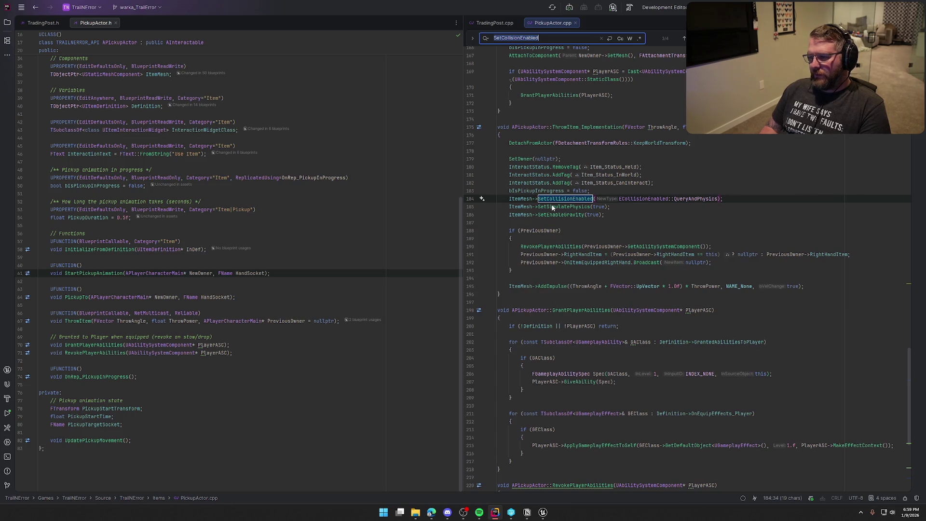
key("Return")
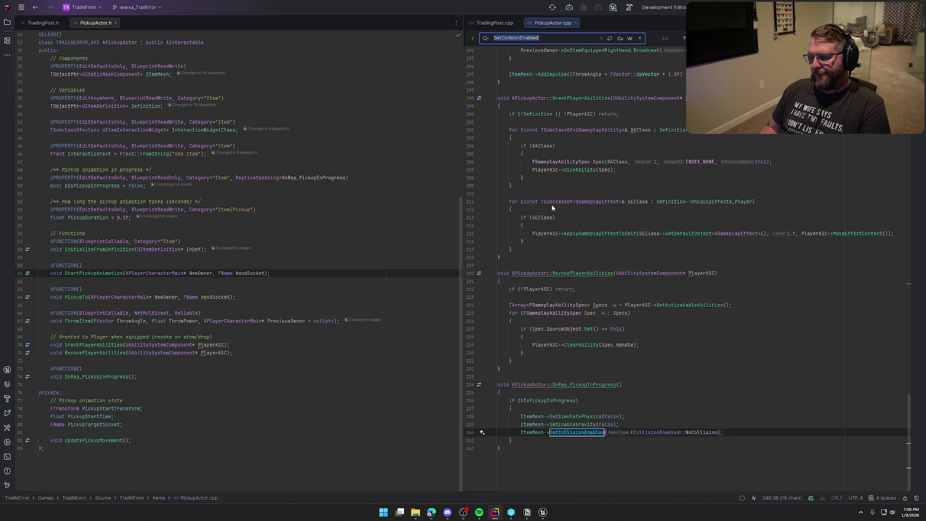
key("Return")
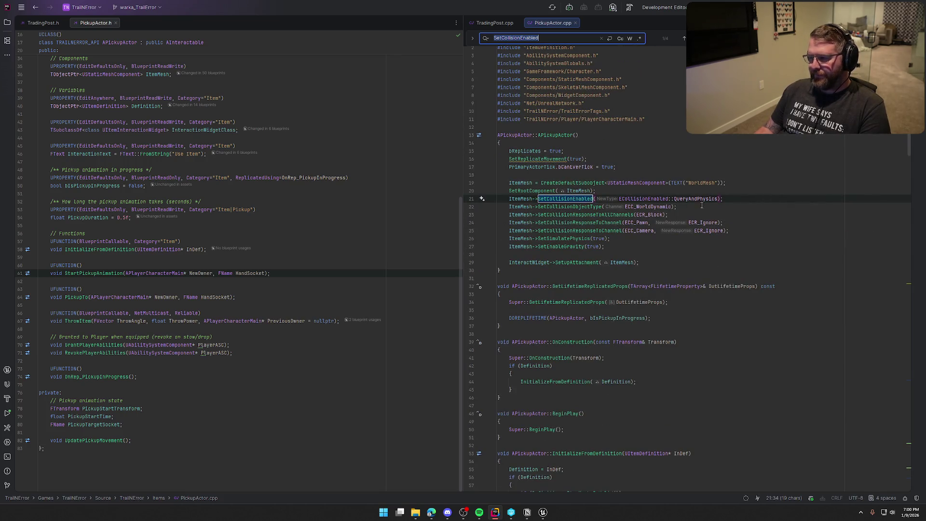
- Add an ItemMesh->SetCollisionProfileName line in the constructor, then switch to Unreal
left_click(727, 199)
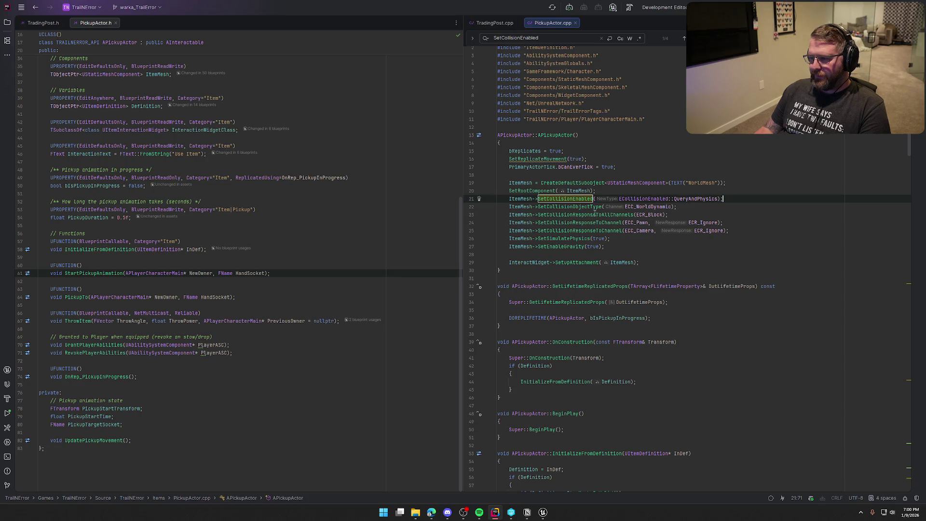
key("Return")
type("T")
key("BackSpace")
type("Item")
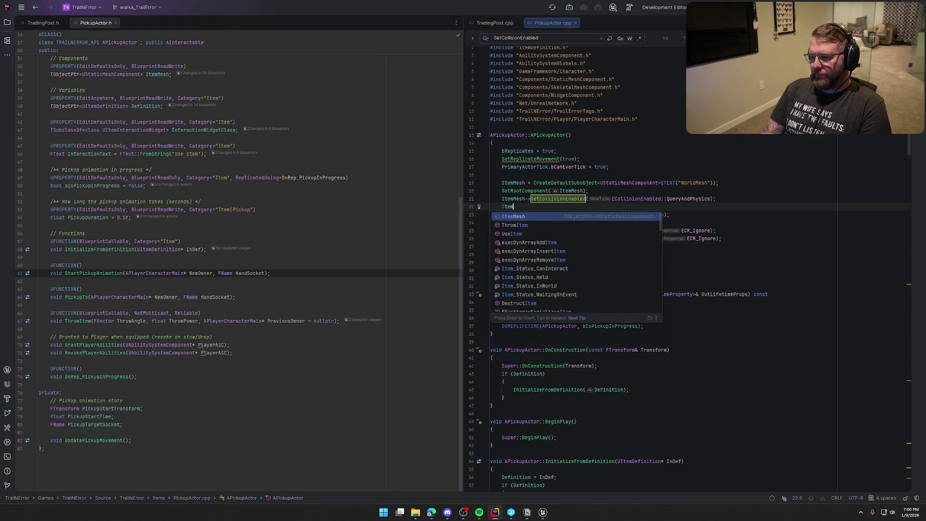
type("Mesh-")
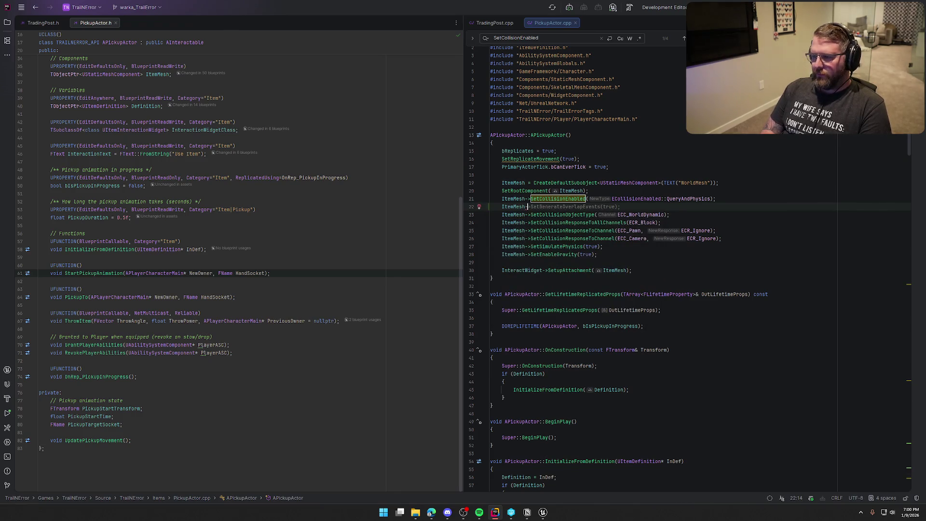
type(">SetCollisi")
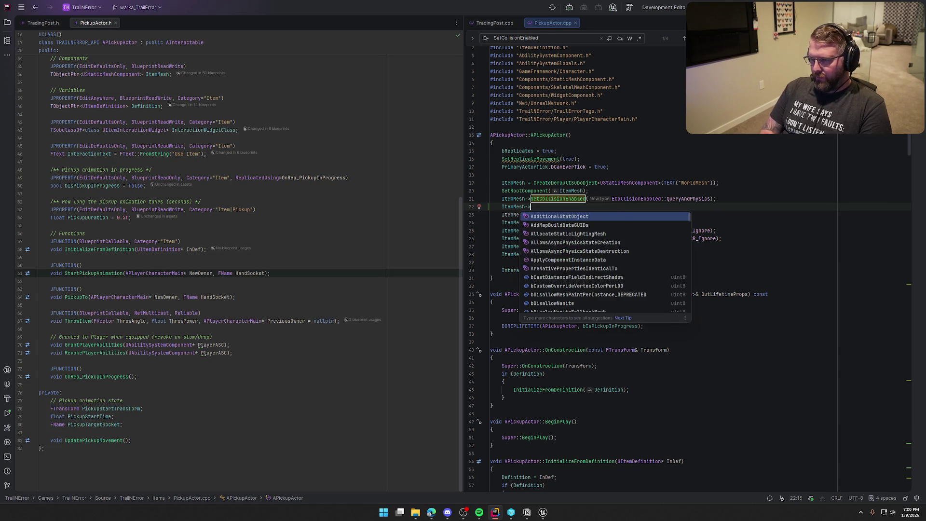
key("BackSpace")
key("BackSpace")
key("BackSpace")
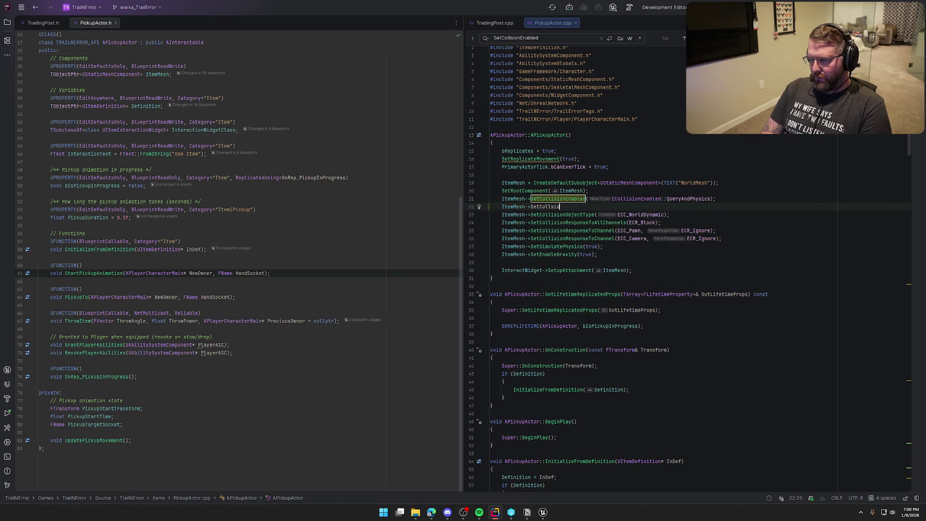
type("ision")
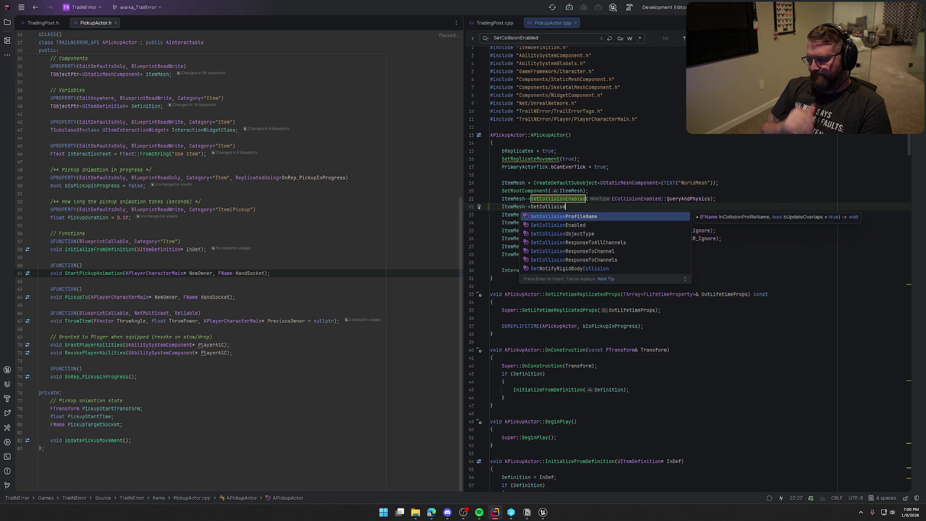
key("Return")
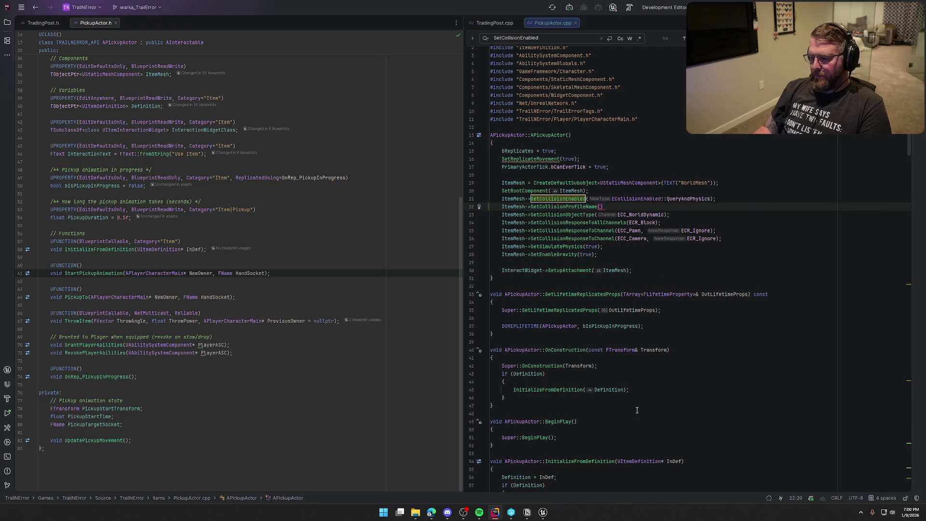
left_click(542, 512)
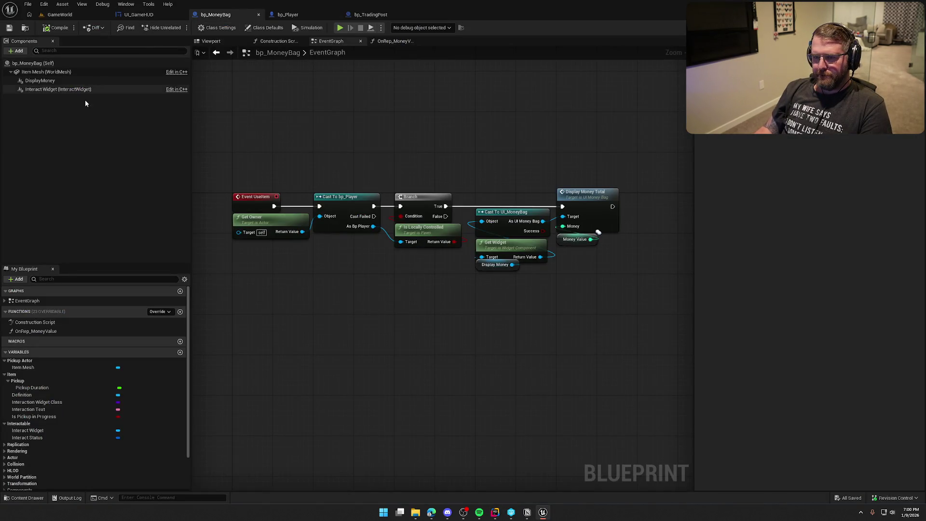
- Inspect the Item Mesh component's Collision settings in bp_MoneyBag's Details
left_click(38, 73)
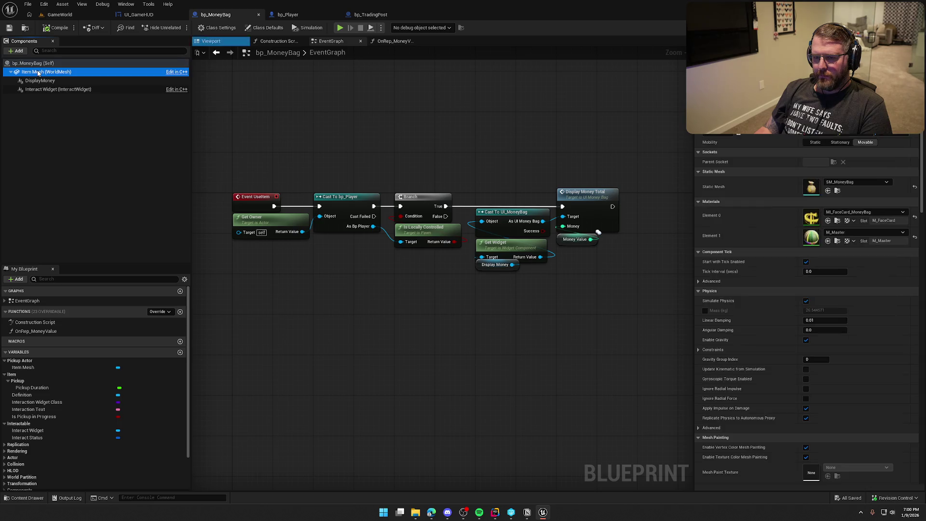
scroll(750, 343, "down", 3)
scroll(749, 338, "down", 5)
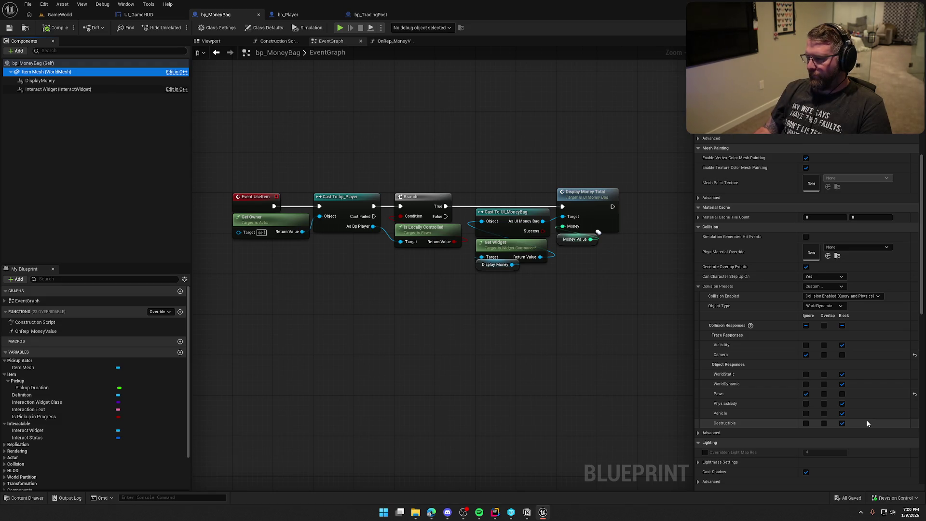
scroll(866, 424, "down", 2)
- Undo the unfinished SetCollisionProfileName line in Rider and return to Unreal
mouse_move(542, 513)
left_click(495, 512)
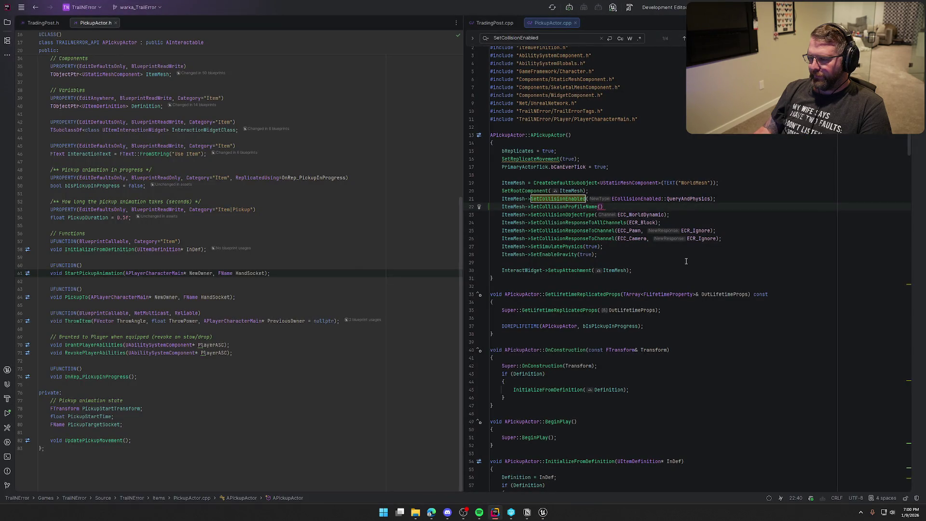
key("ctrl+z")
key("ctrl+z")
scroll(704, 375, "down", 5)
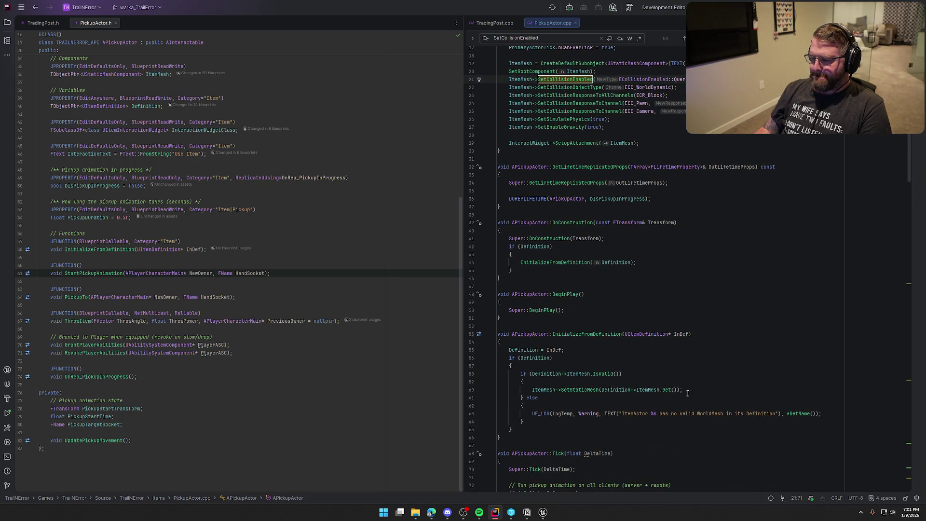
left_click(542, 512)
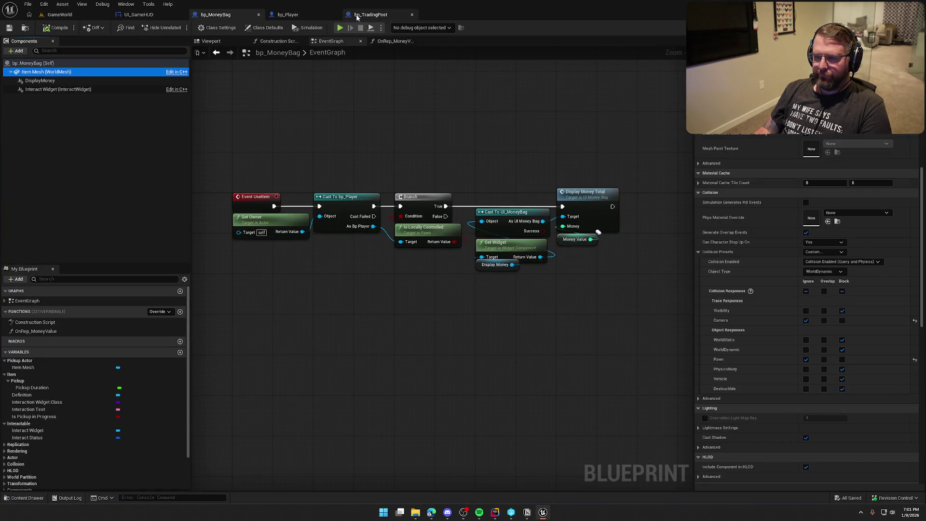
- Inspect the Town Radius component's collision settings in bp_TradingPost
left_click(355, 15)
left_click(46, 119)
scroll(763, 345, "down", 10)
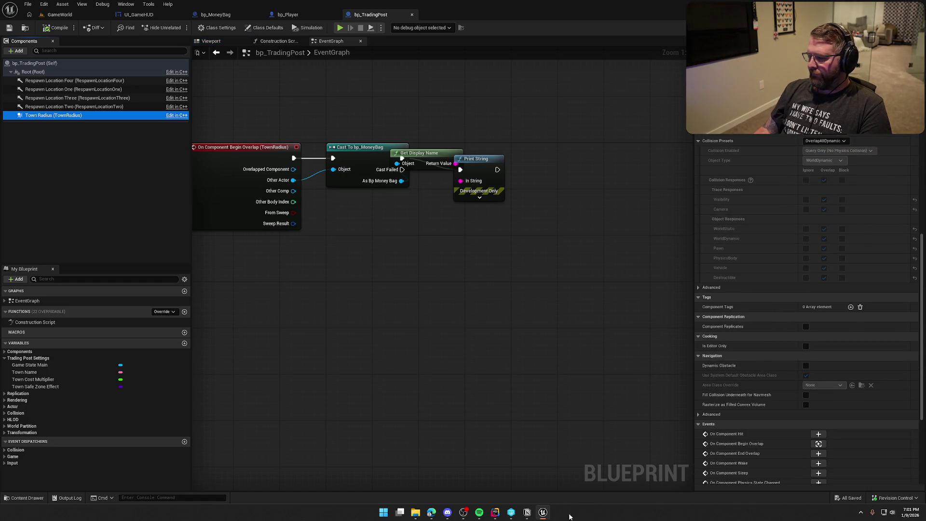
- Scroll PickupActor.cpp to line 130 in StartPickupAnimation, where collision is disabled
left_click(495, 512)
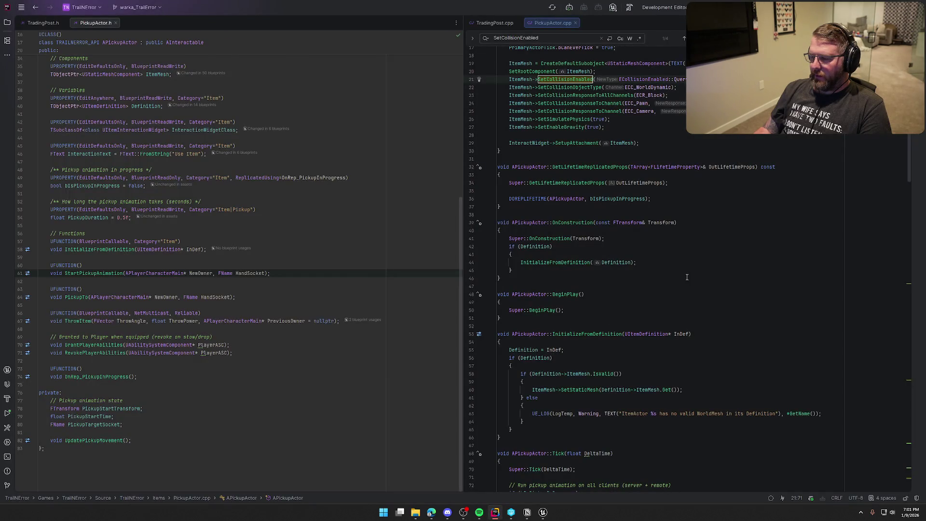
scroll(687, 277, "down", 8)
scroll(677, 322, "down", 6)
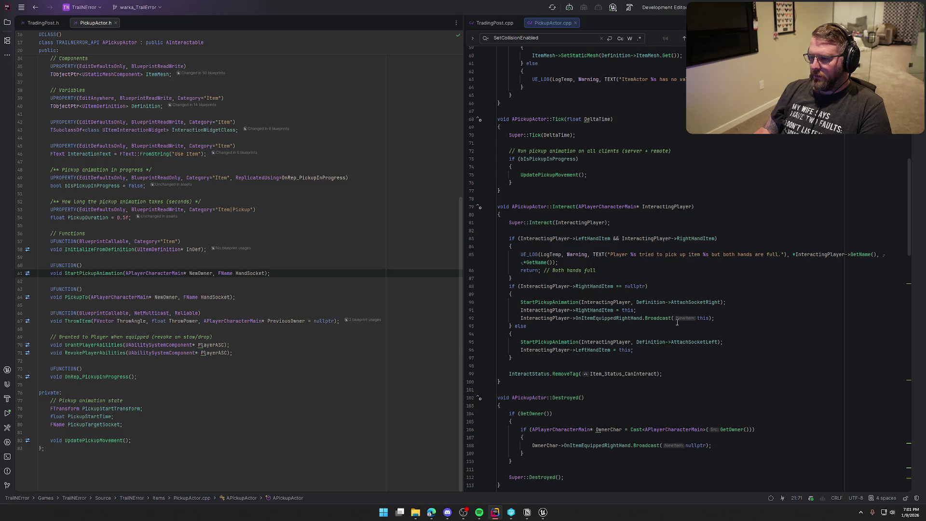
scroll(677, 322, "down", 10)
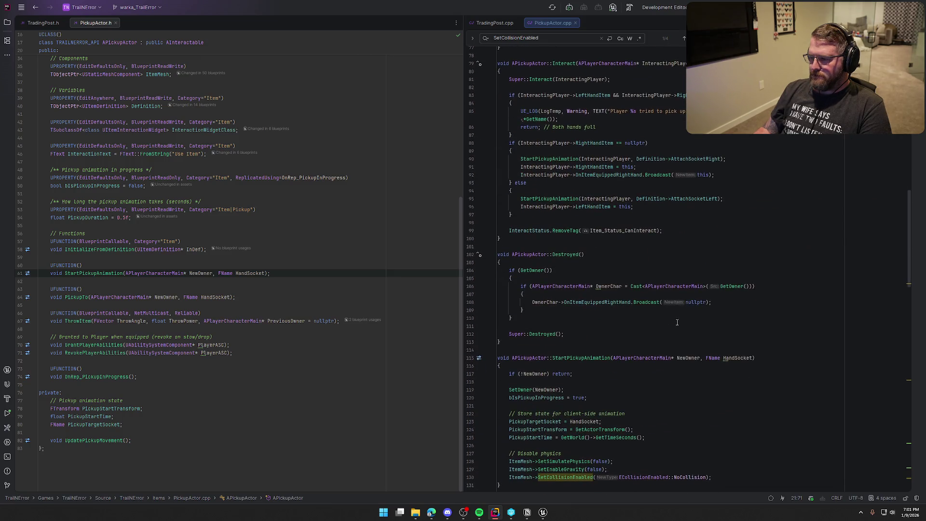
scroll(520, 213, "down", 4)
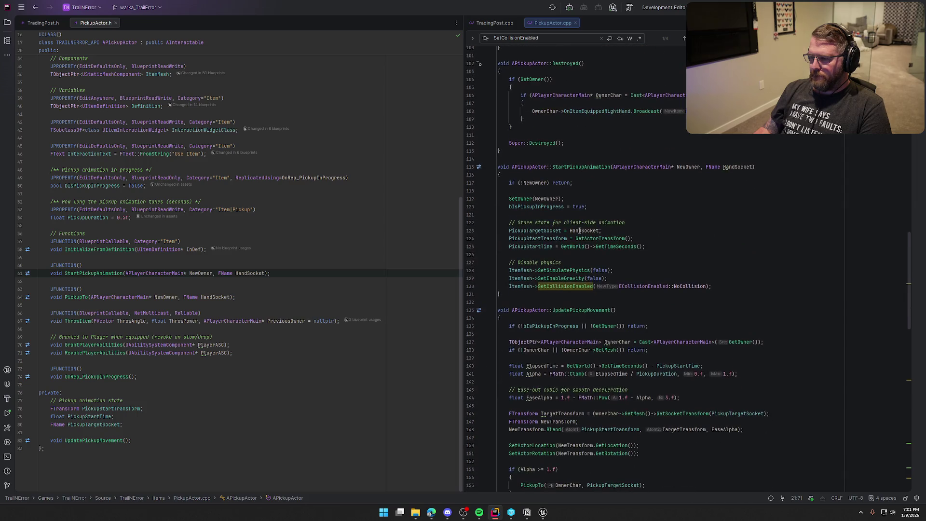
left_click(721, 288)
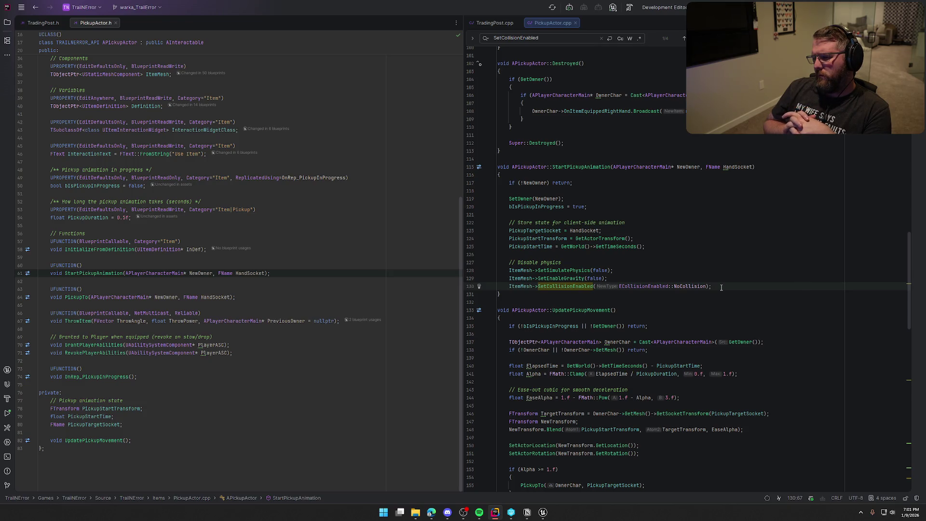
- Comment out the SetCollisionEnabled calls on line 130 and line 240 of PickupActor.cpp
key("Home")
type("//")
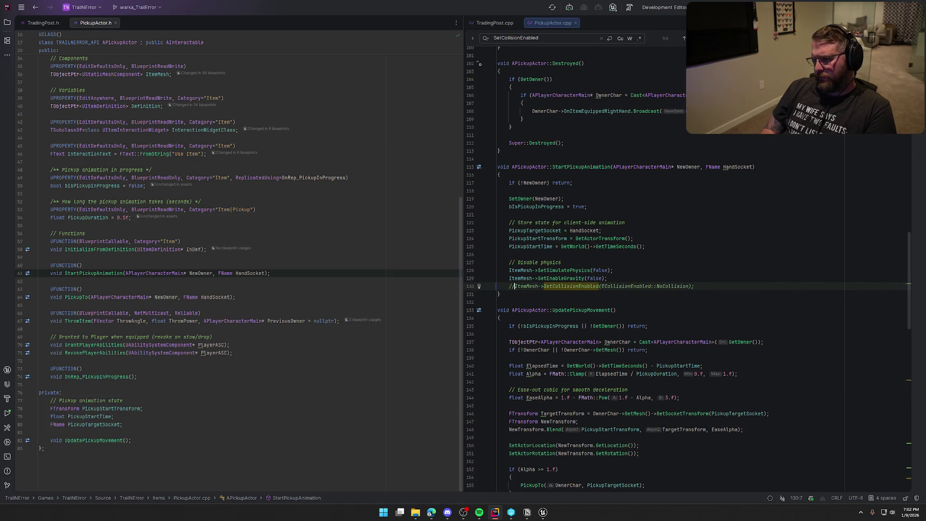
left_click(551, 37)
key("Return")
key("Return")
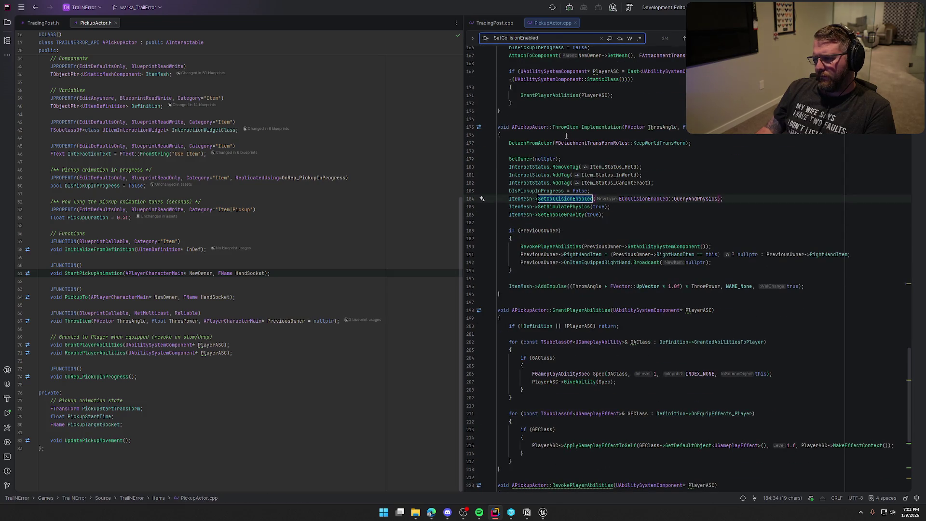
key("Return")
left_click(521, 432)
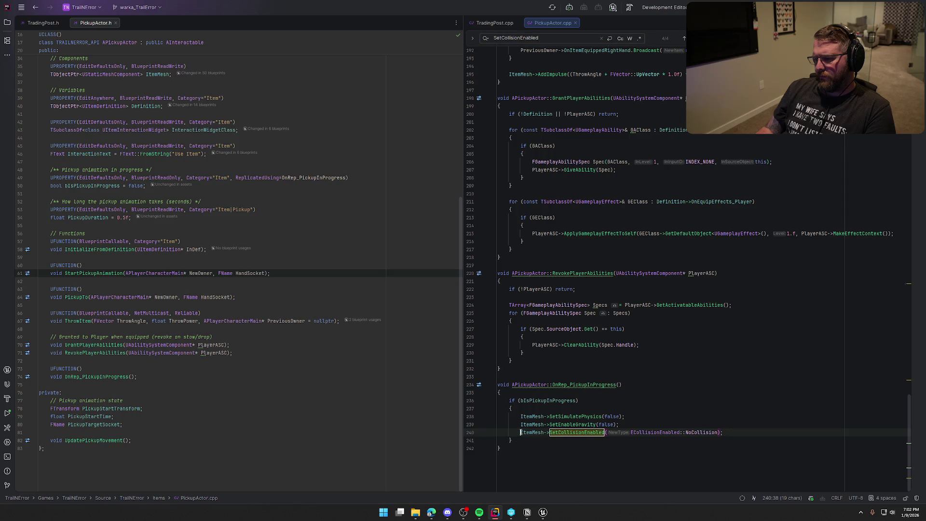
type("//")
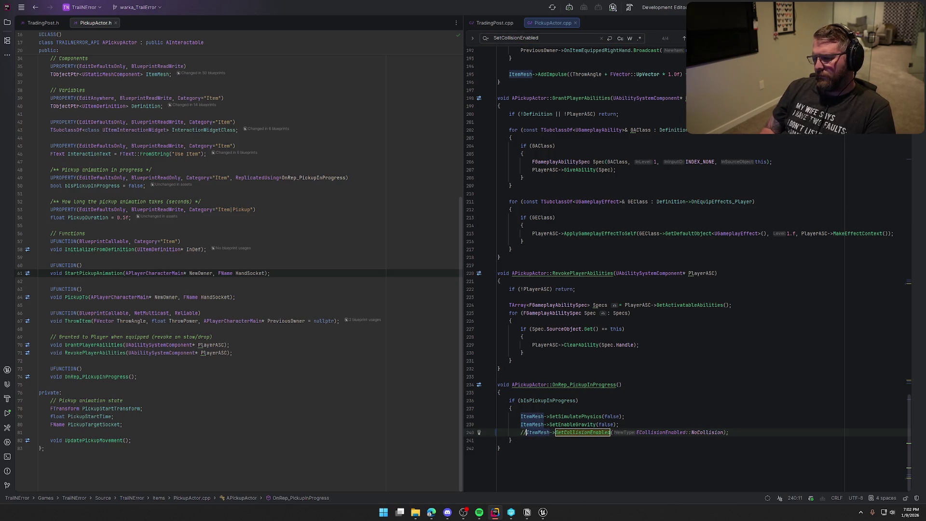
- Recheck the remaining SetCollisionEnabled matches, then Live Coding recompile in Unreal
left_click(565, 42)
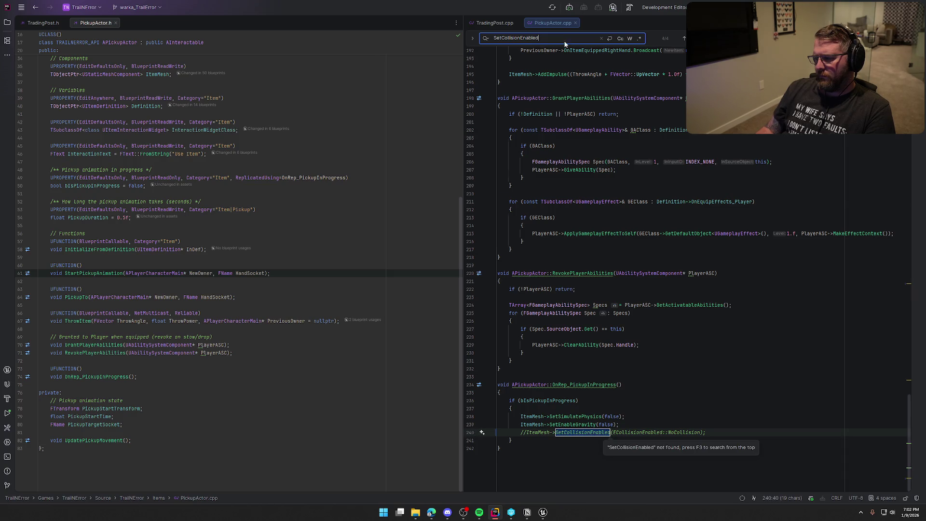
key("Return")
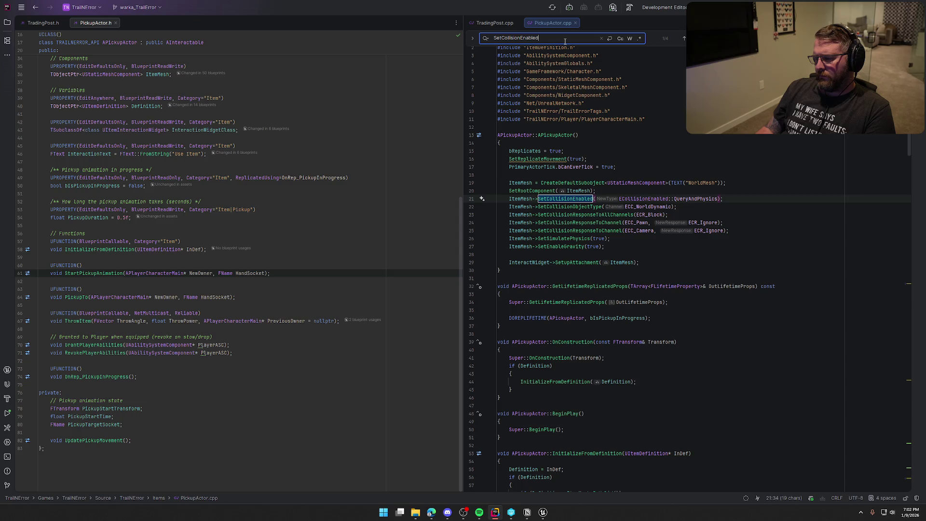
key("Return")
key("Return")
key("Return")
key("Return")
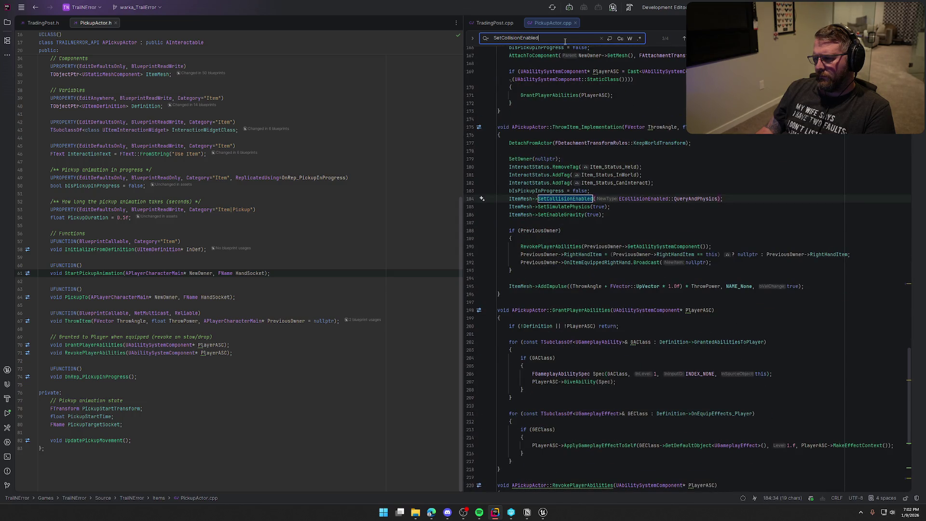
key("Escape")
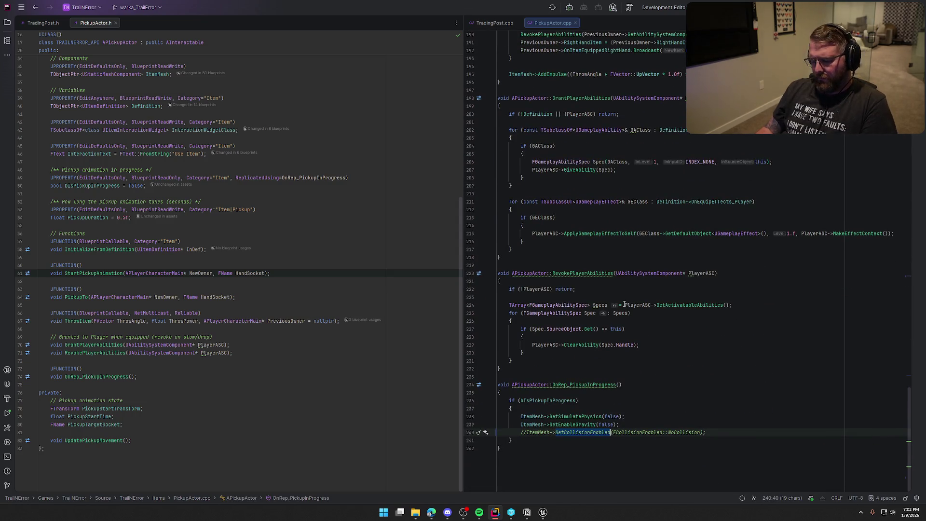
left_click(542, 512)
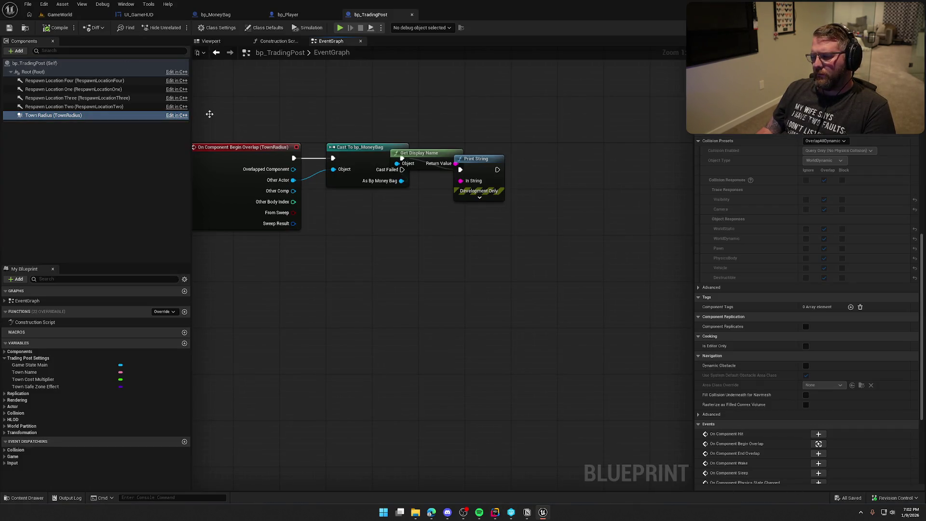
key("ctrl+alt+F11")
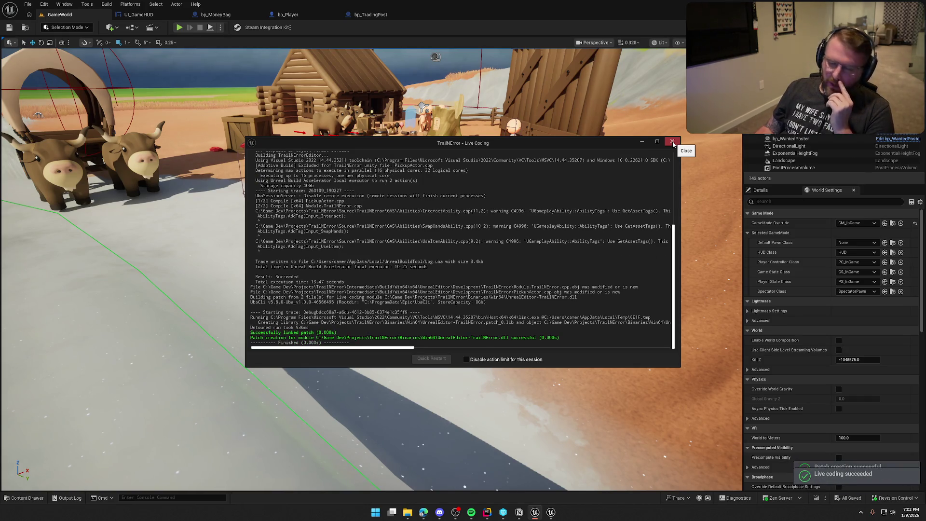
- Close the Live Coding log and review the bp_Player capsule's collision settings
left_click(673, 141)
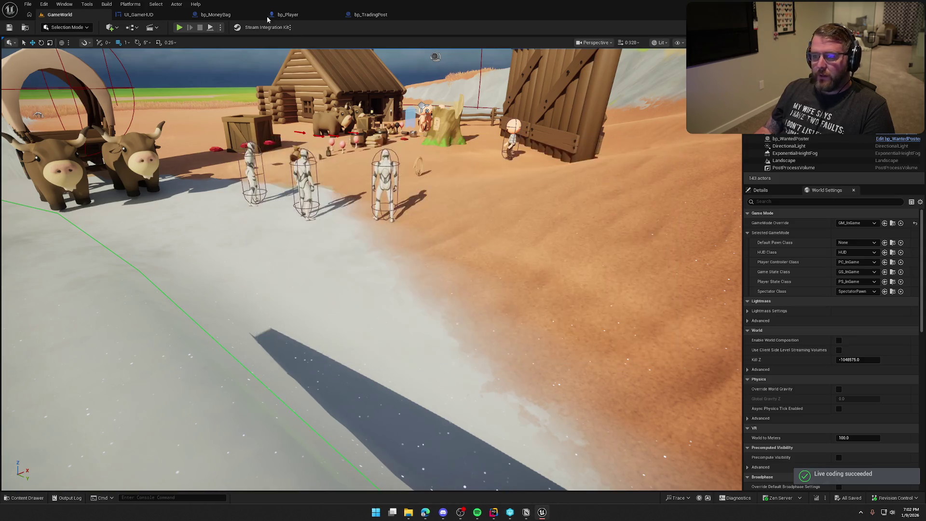
left_click(288, 15)
left_click(61, 81)
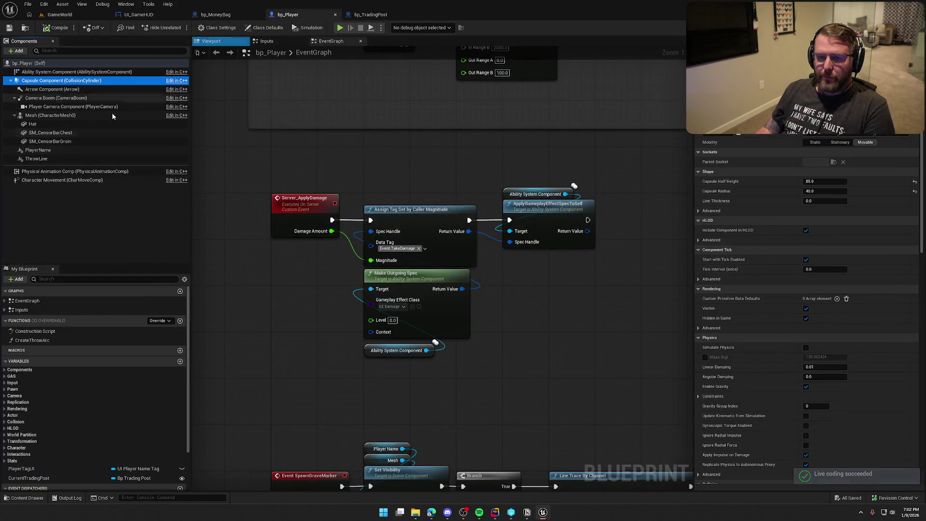
scroll(760, 366, "down", 5)
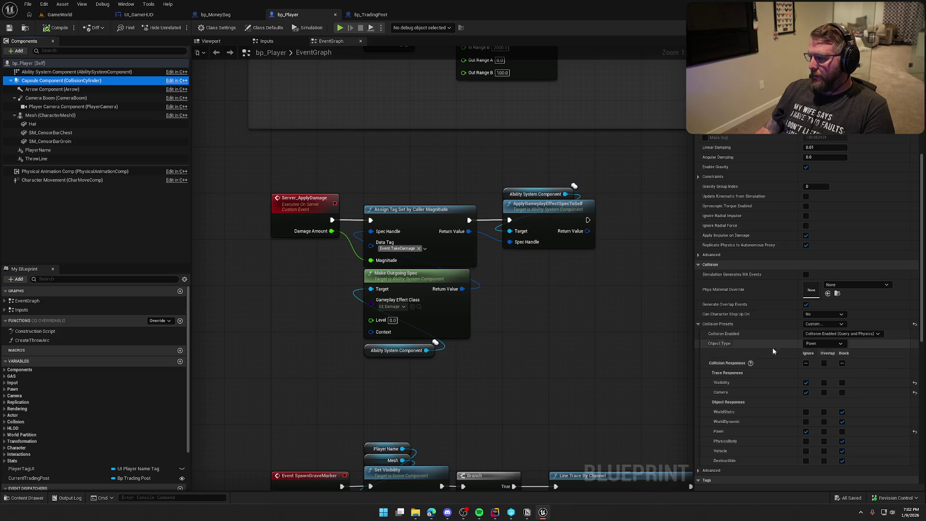
- Review the player mesh's collision settings, then return to GameWorld and start playing
left_click(50, 116)
scroll(766, 366, "down", 3)
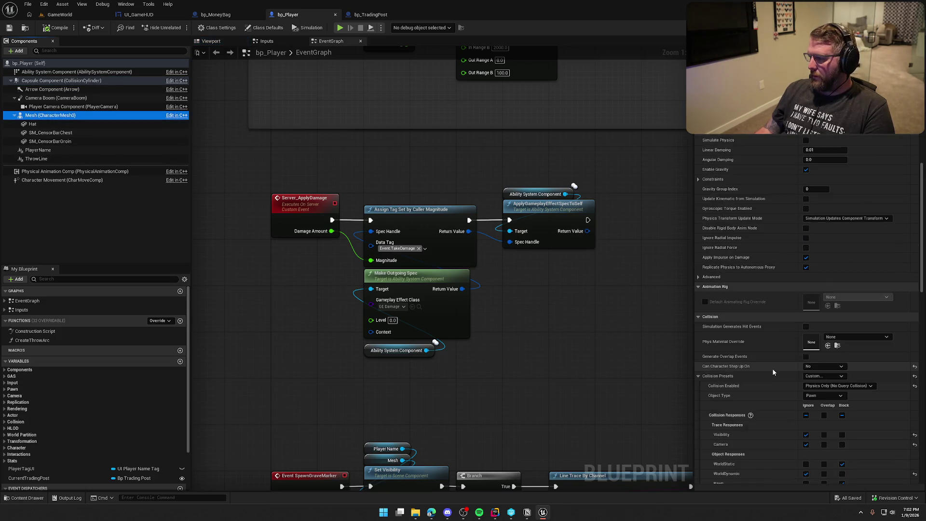
left_click(48, 14)
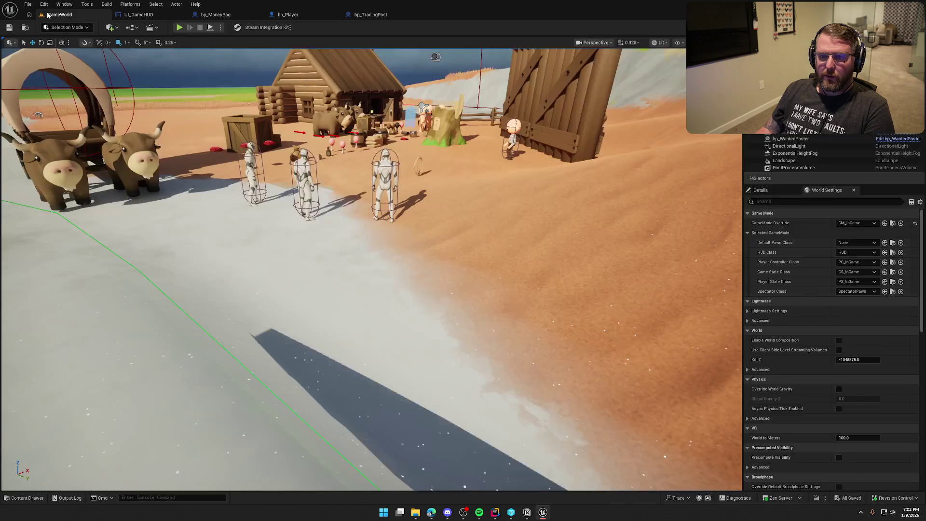
left_click(179, 27)
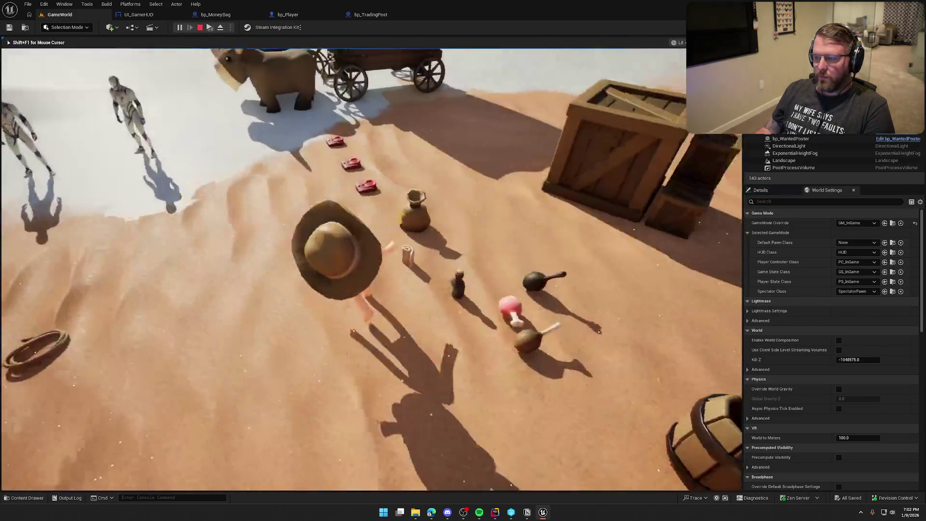
- Run out to the grass and carry the money bag back toward the trading post
key("w")
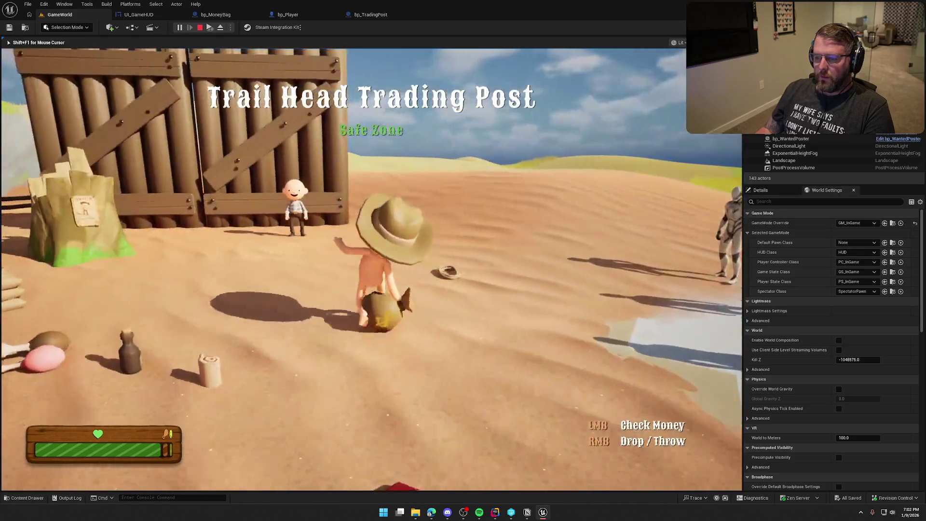
key("w")
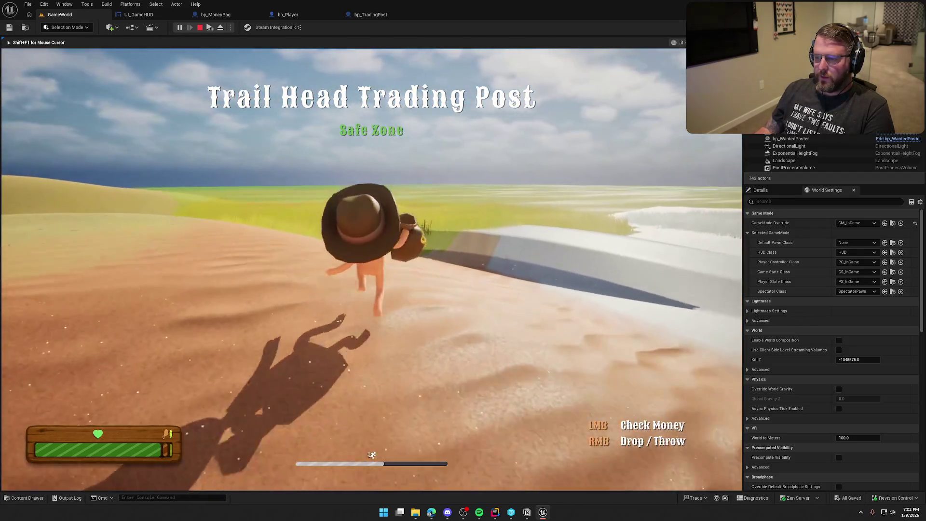
key("w")
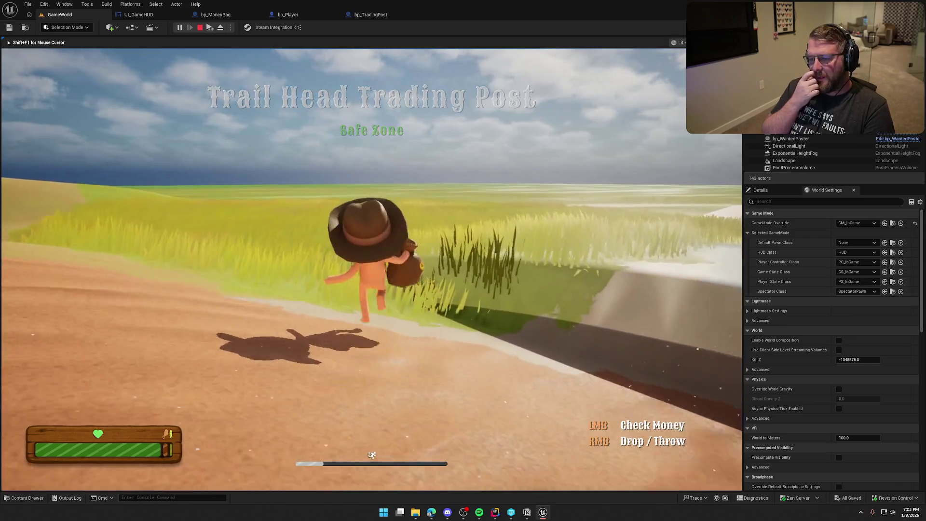
key("w")
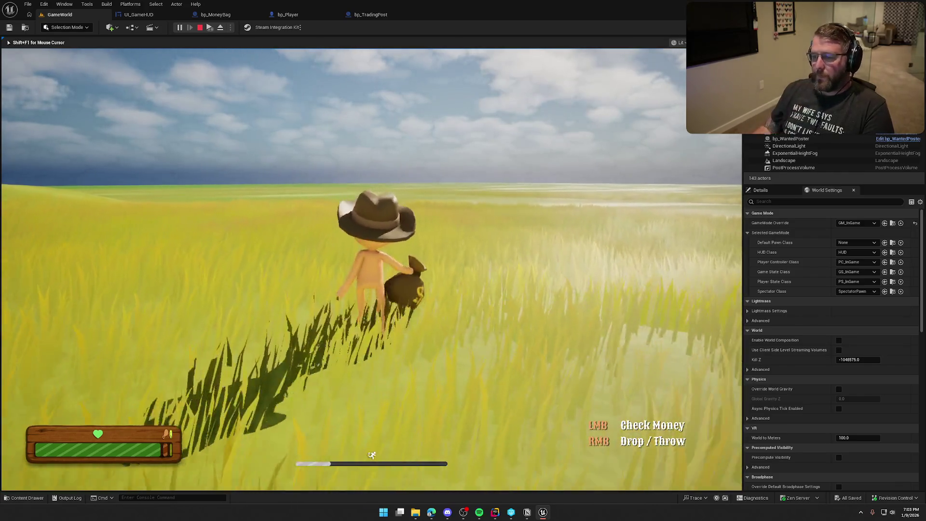
key("w")
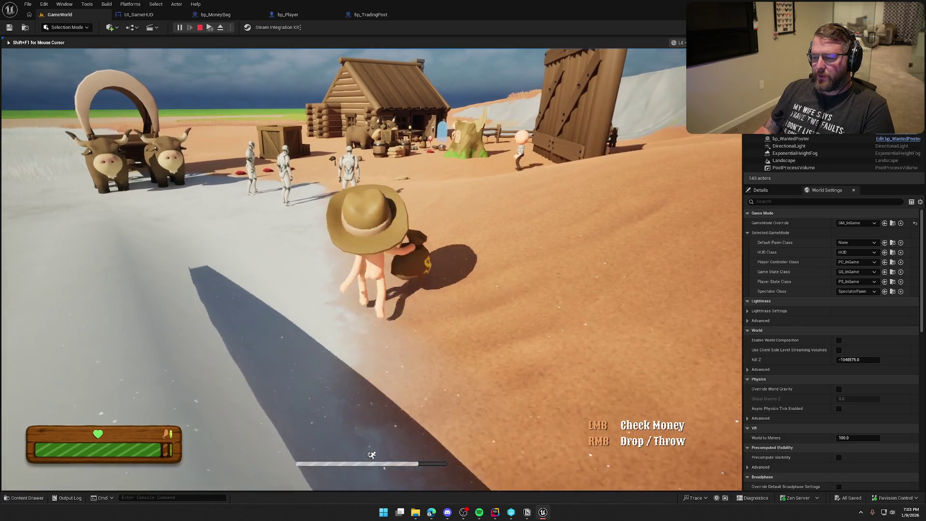
key("w")
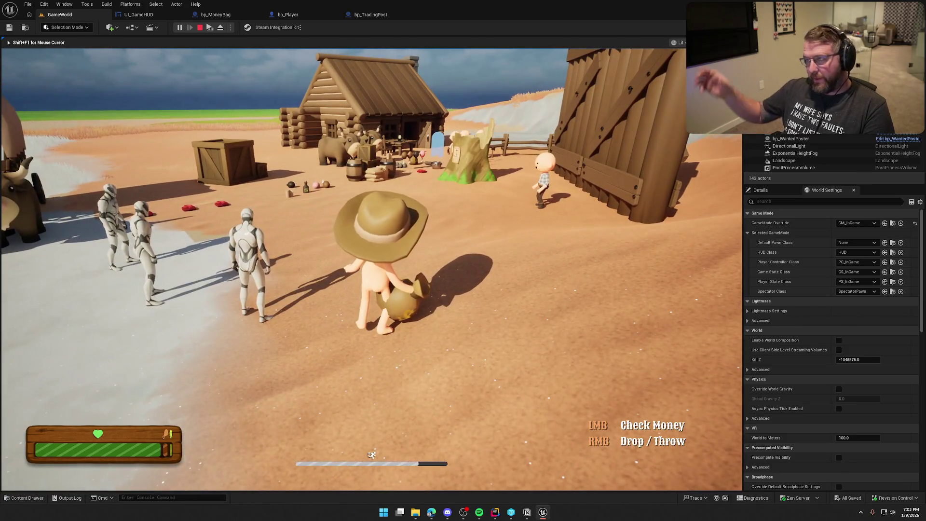
- Carry the money bag in and out of town repeatedly, then stop the play session
key("shift+s")
key("shift+s")
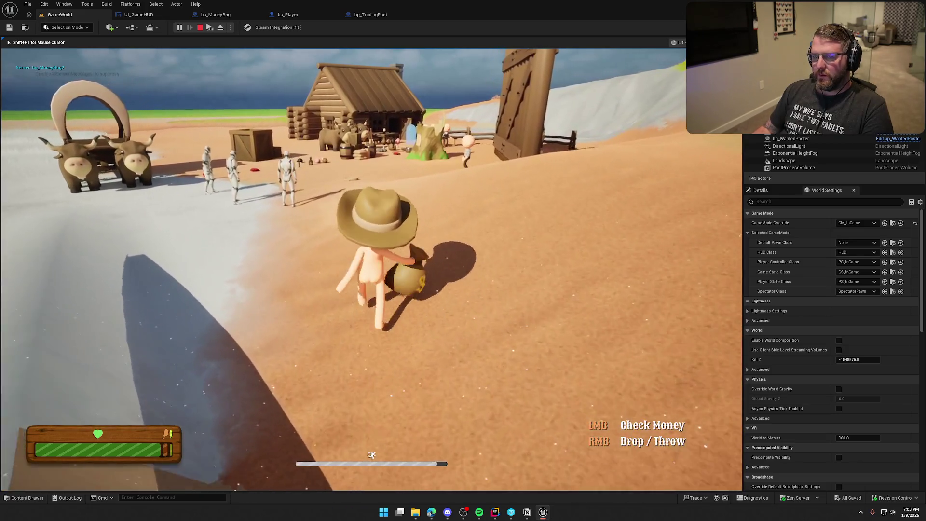
key("shift+s")
key("w")
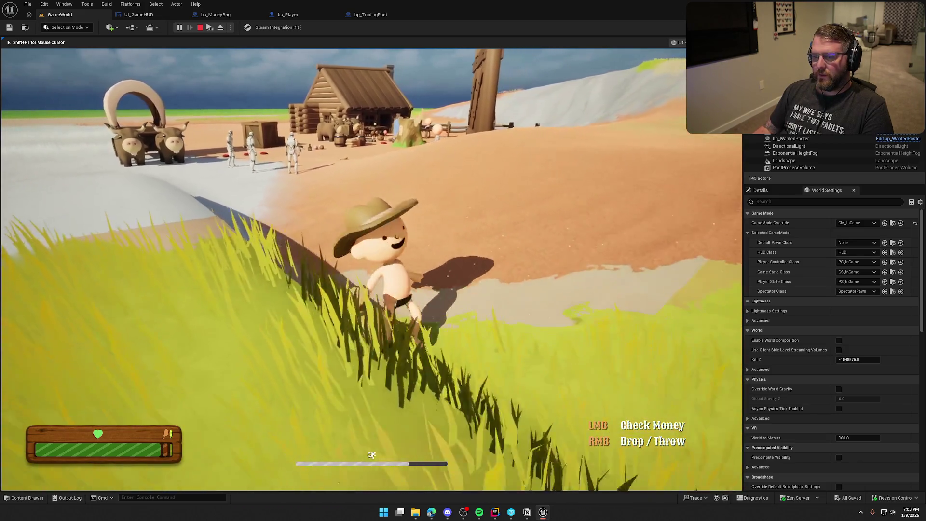
key("w")
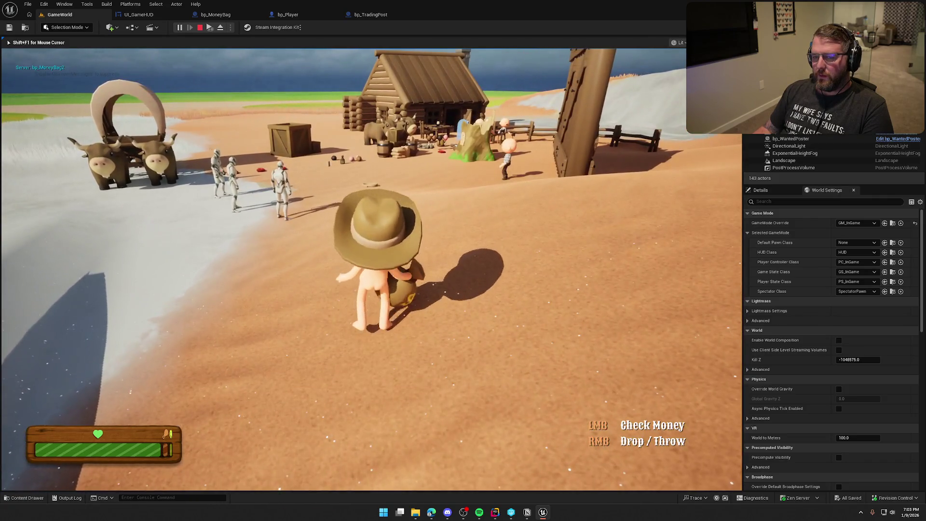
key("shift+s")
key("w")
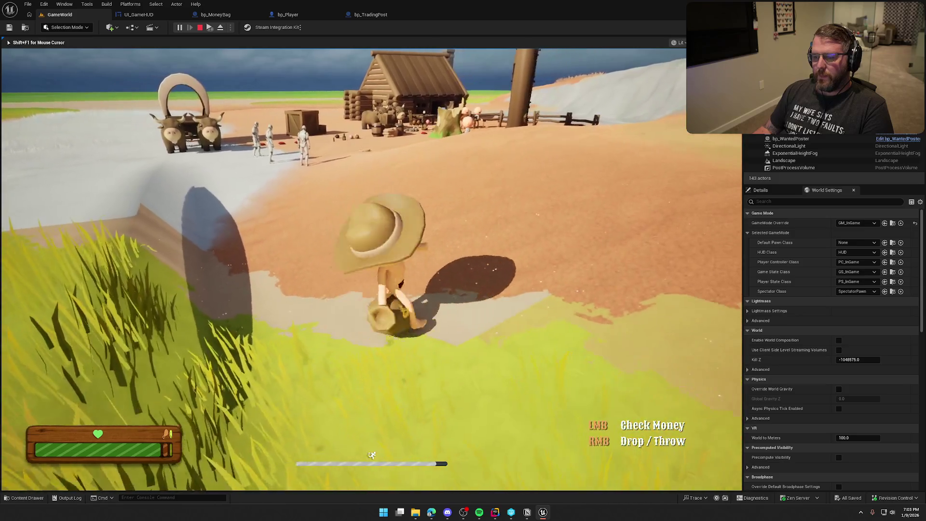
key("w")
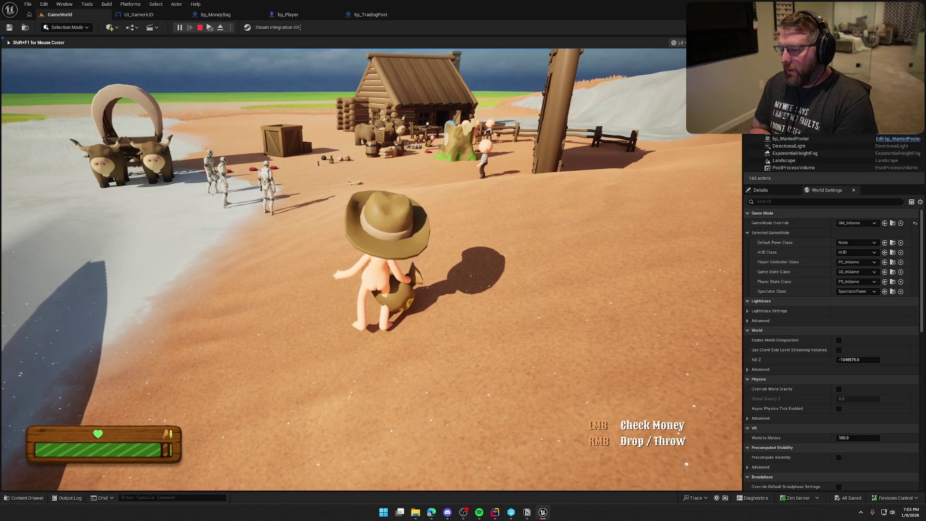
key("a")
key("shift")
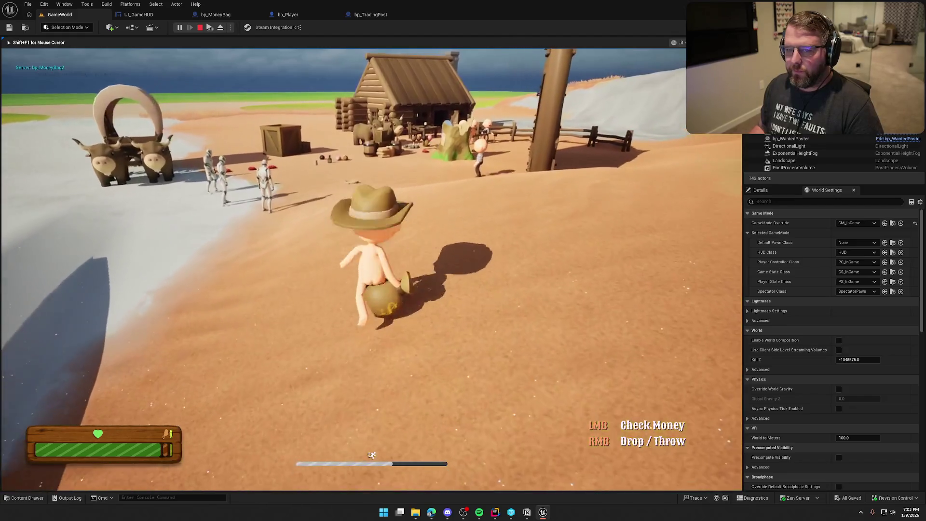
key("Escape")
- Add an On Component End Overlap event for TownRadius in bp_TradingPost
left_click(369, 15)
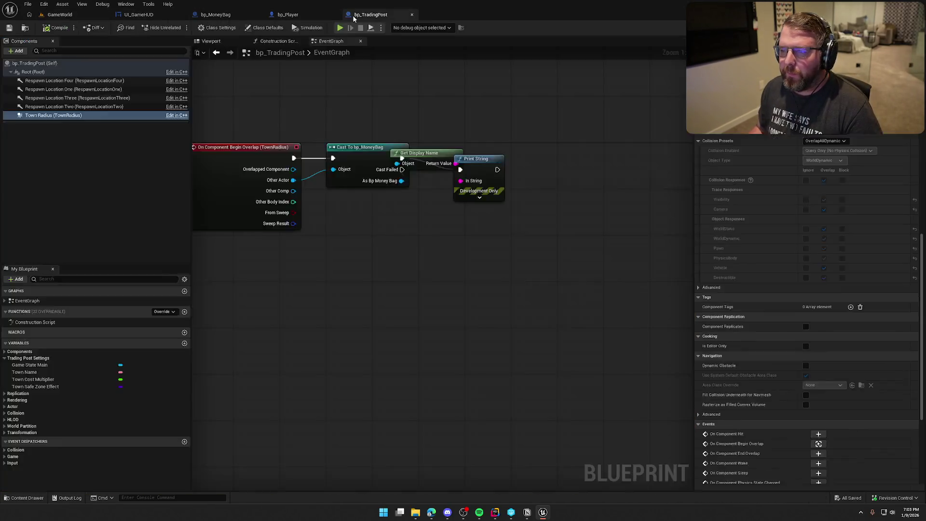
scroll(858, 401, "down", 2)
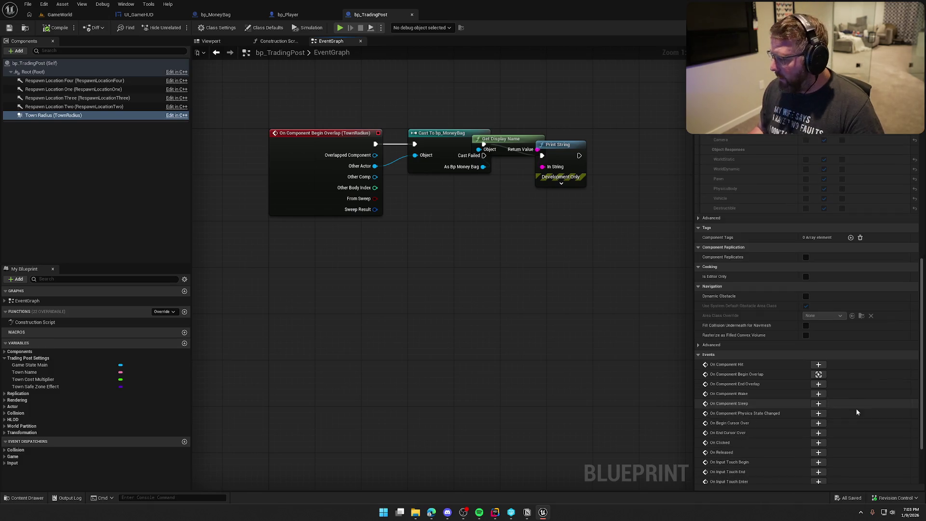
left_click(819, 386)
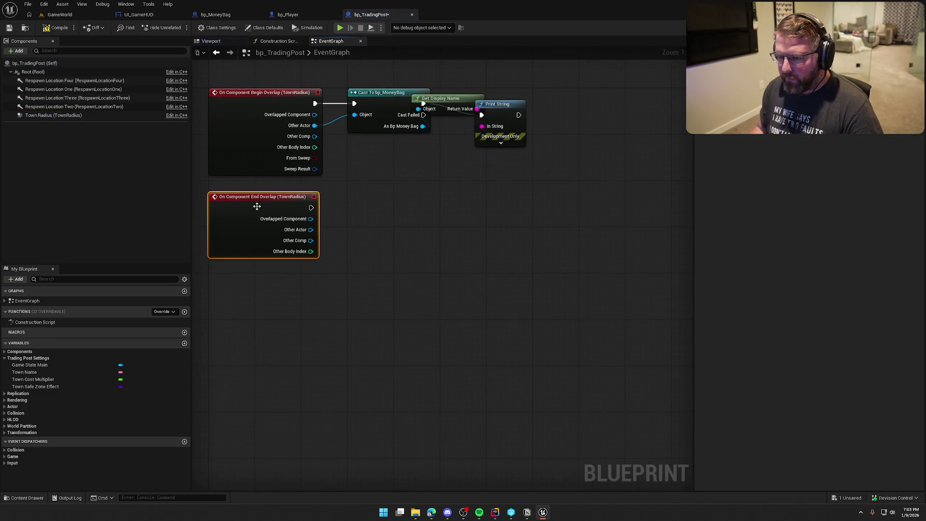